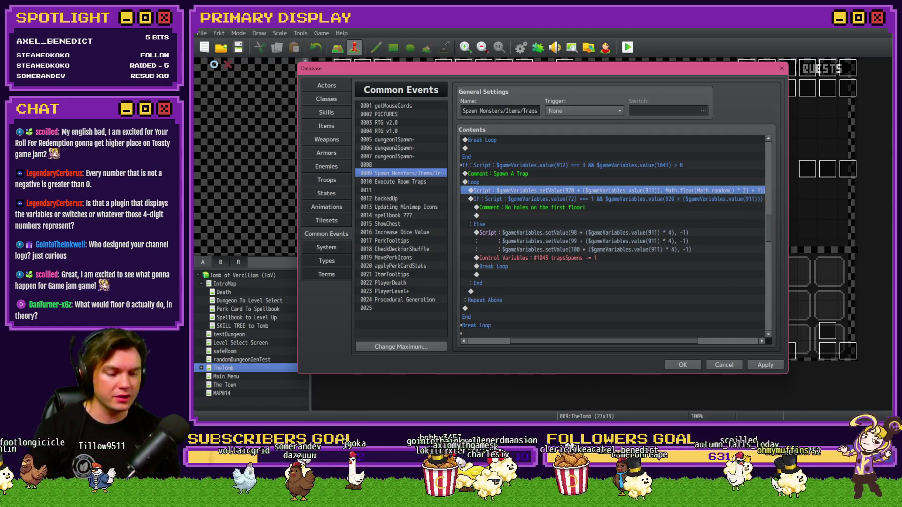
Leave the common event editor for the Tomb of Vercilias Trello board in the browser
key(alt+Tab)
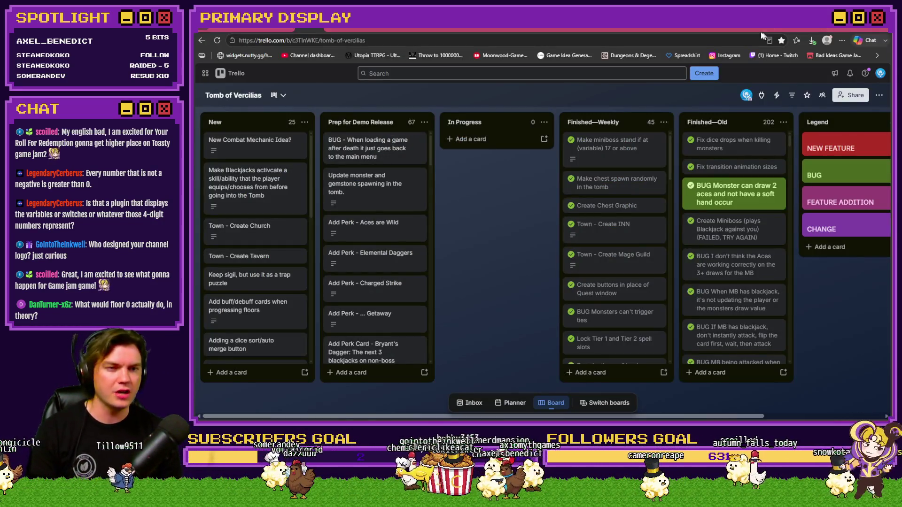
From the Roll for Redemption itch.io tab, go to the Toasty Jam 2 submissions list
click(764, 34)
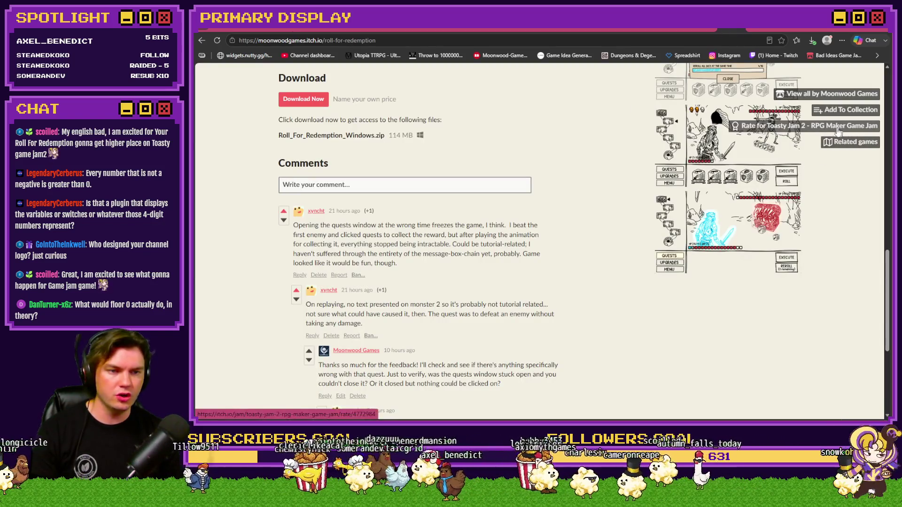
scroll(827, 133, up, 10)
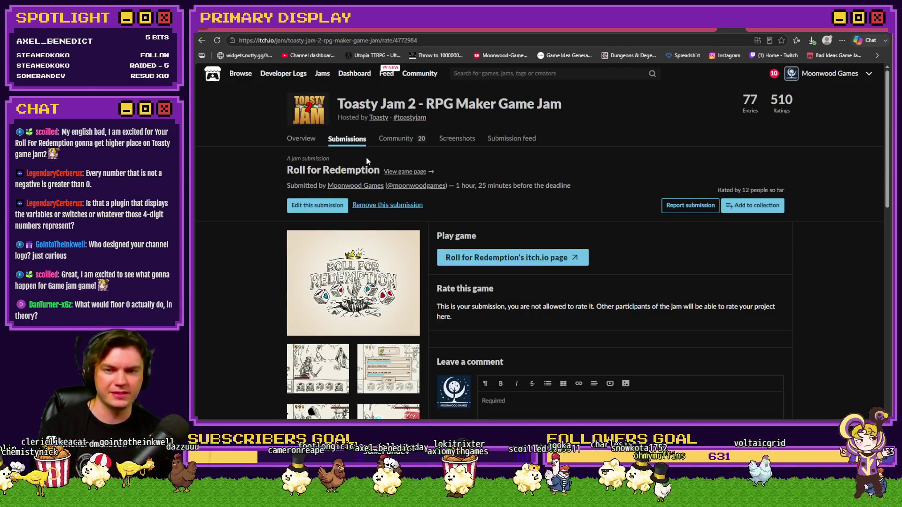
click(357, 140)
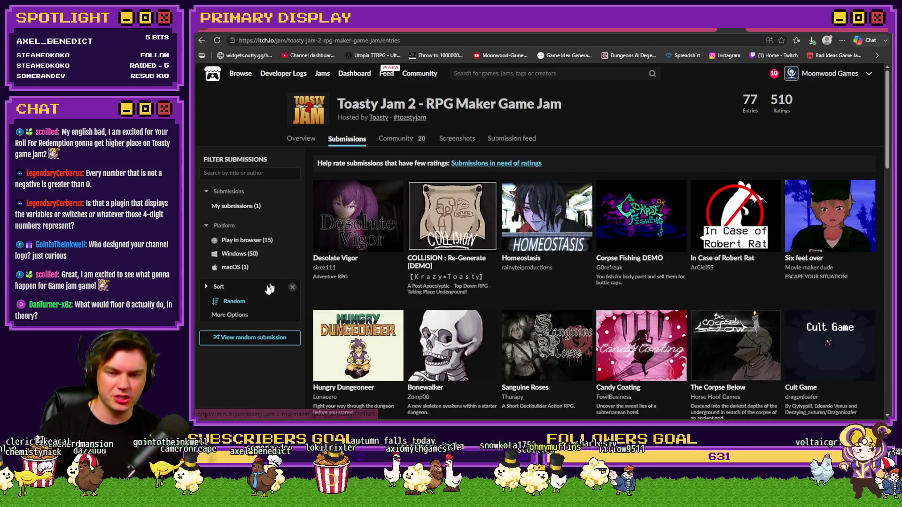
Sort the Toasty Jam 2 submissions by Popular, then by Most rated
click(238, 317)
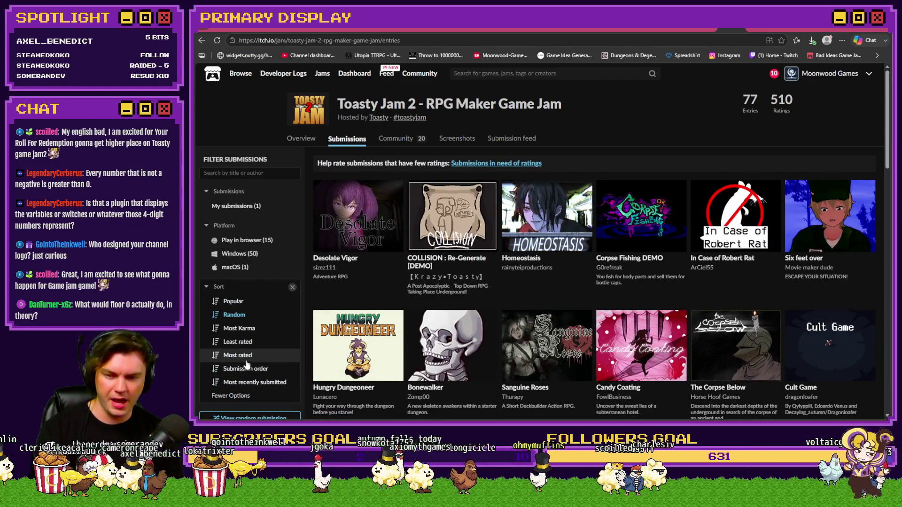
click(235, 303)
scroll(559, 326, down, 3)
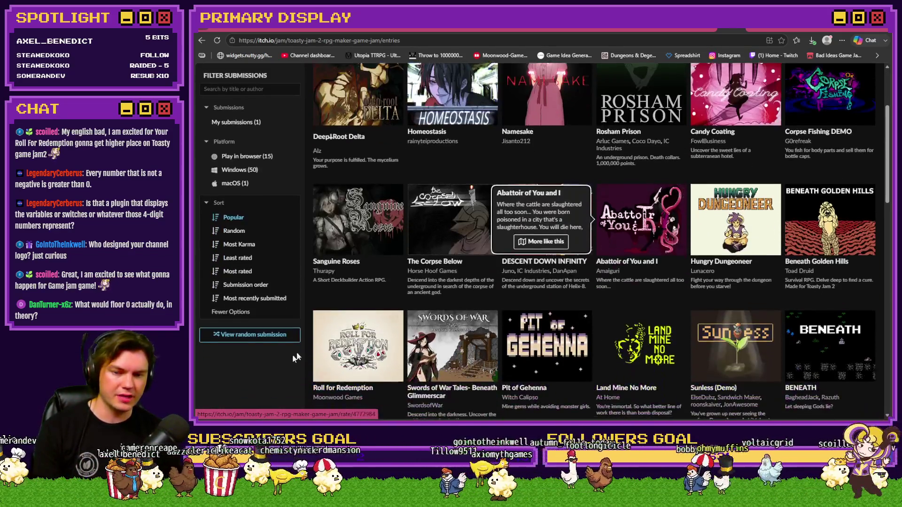
mouse_move(362, 361)
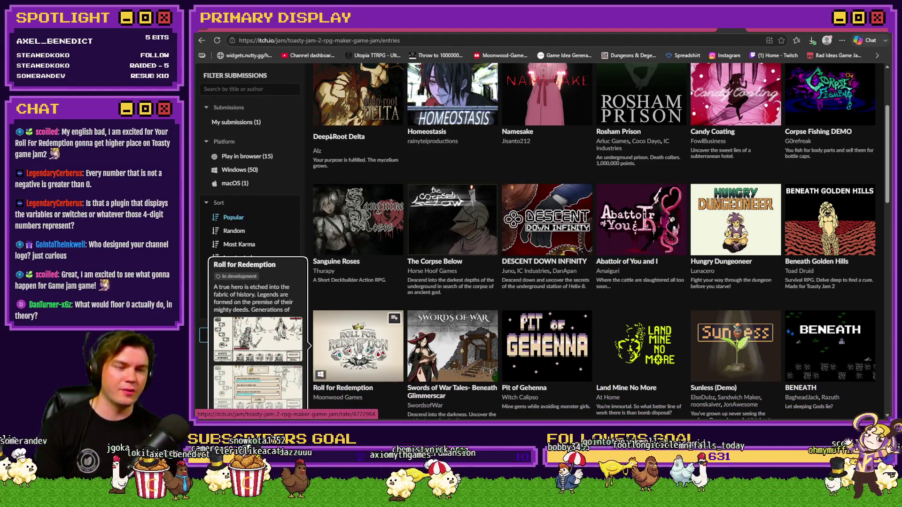
scroll(360, 357, up, 2)
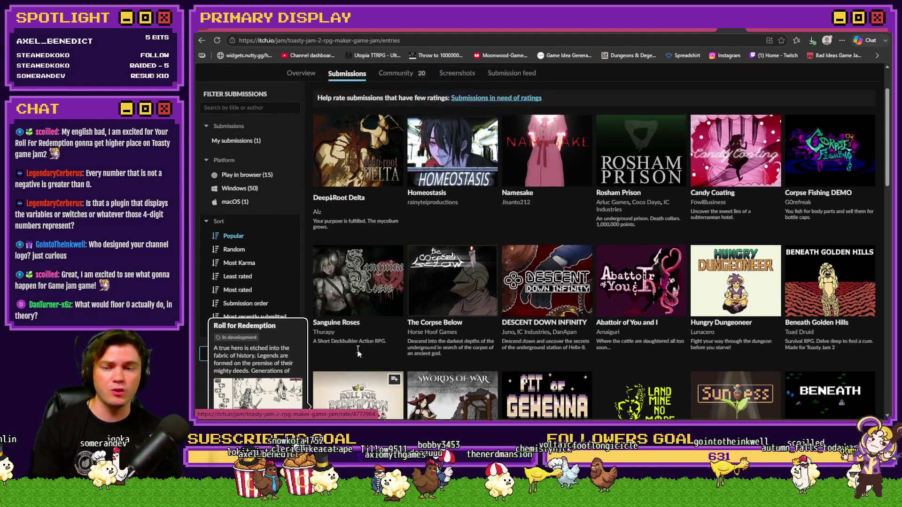
click(245, 313)
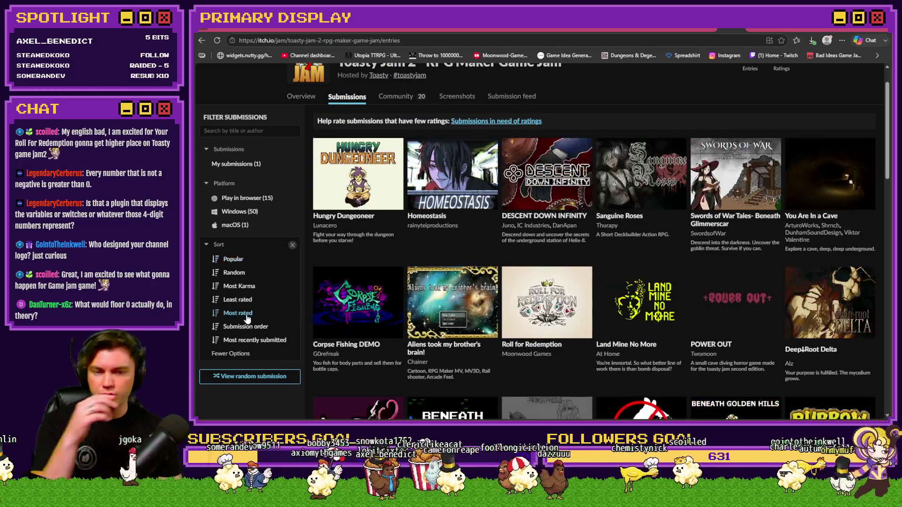
mouse_move(544, 305)
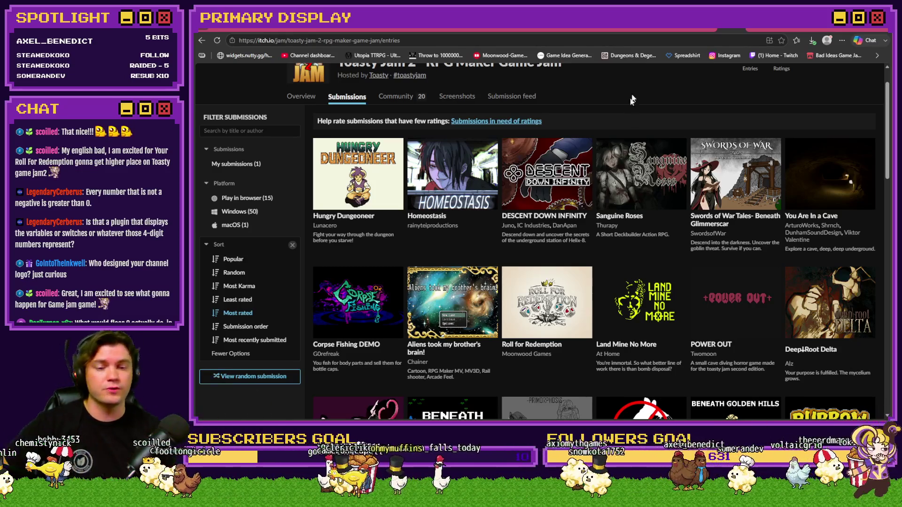
Open the Roll for Redemption entry from the Most rated submissions grid
click(538, 300)
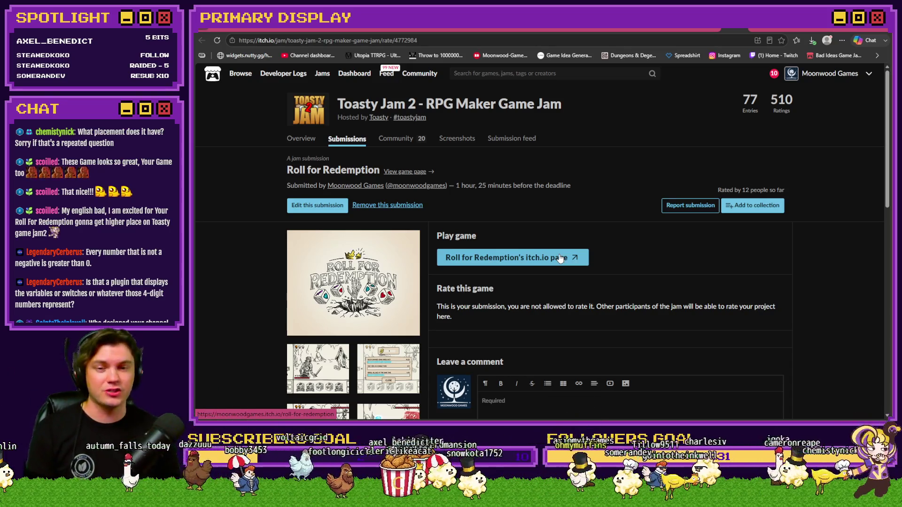
Return to the submissions grid, then cycle browser tabs to the Roll for Redemption comments
click(355, 140)
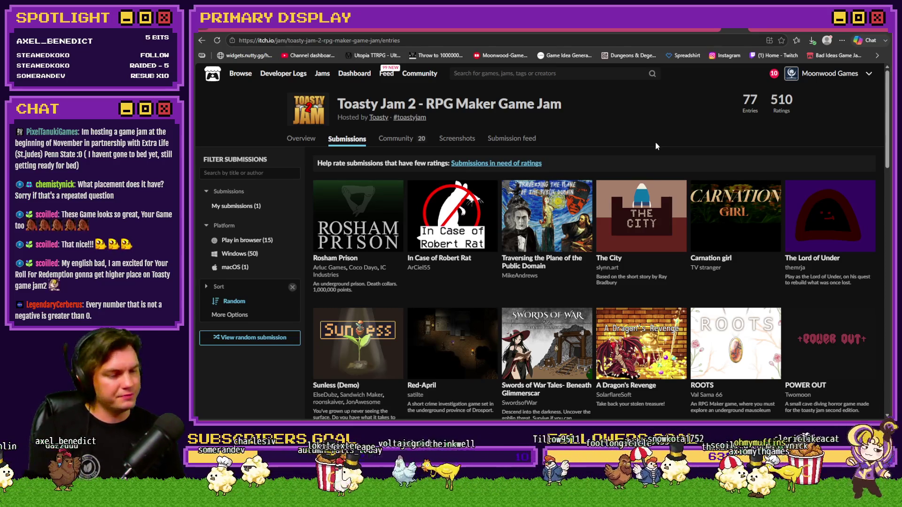
click(707, 27)
click(683, 26)
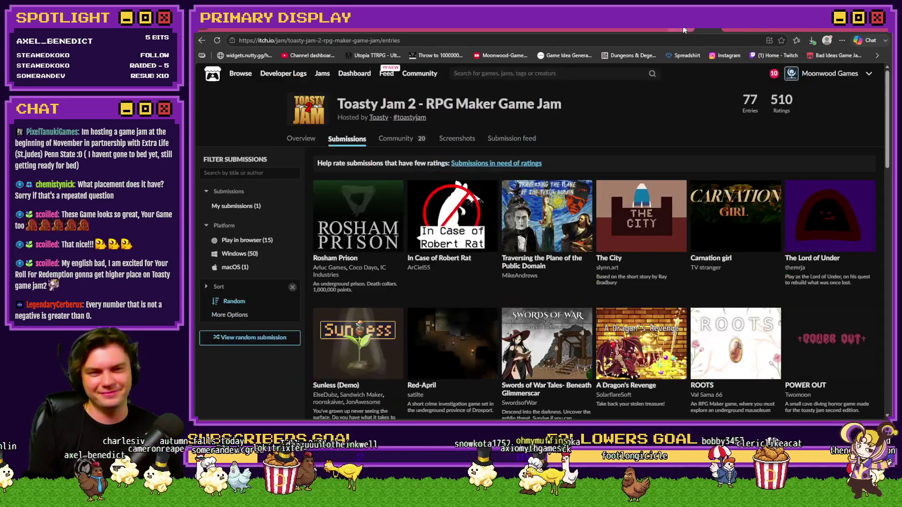
click(667, 28)
click(655, 28)
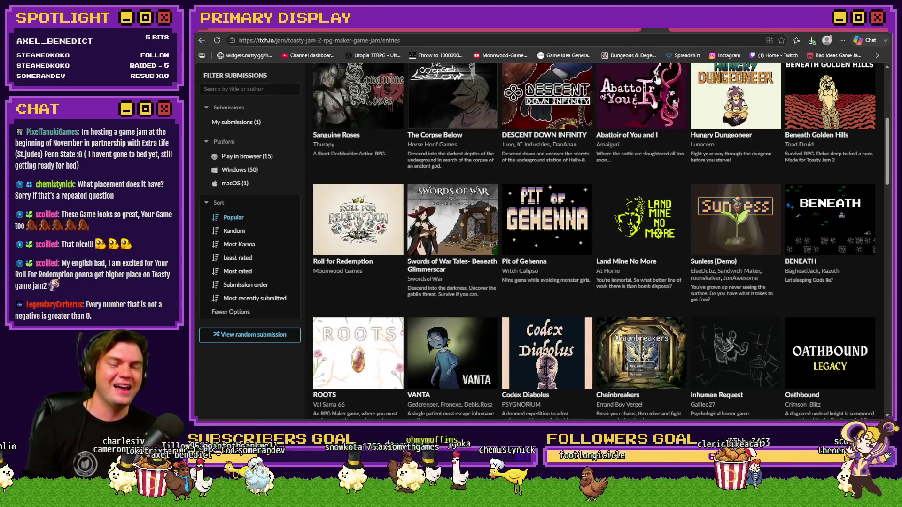
click(651, 29)
click(675, 29)
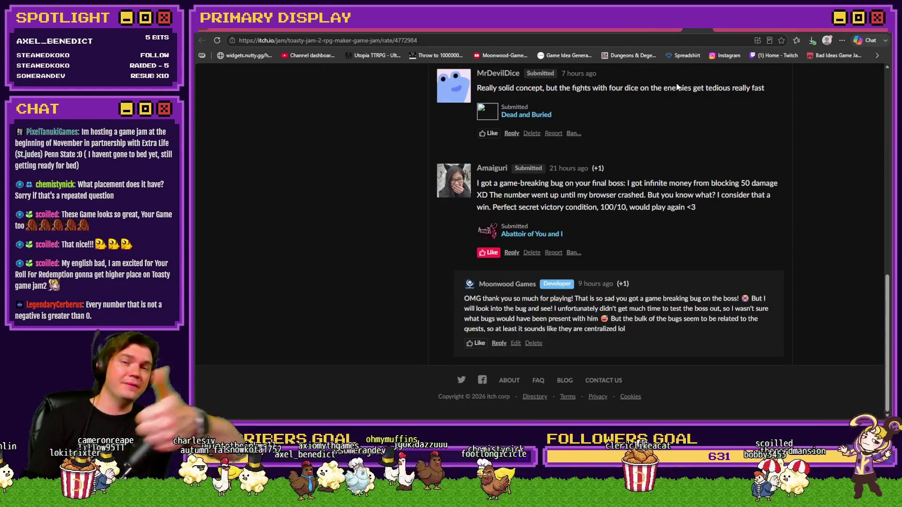
scroll(711, 131, up, 10)
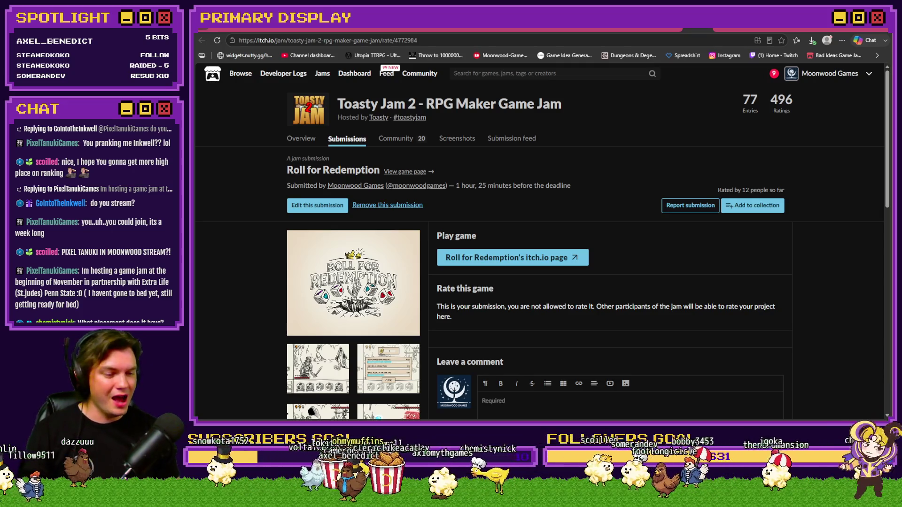
Back in RPG Maker, close the Database with OK, save the project and start a playtest
key(alt+Tab)
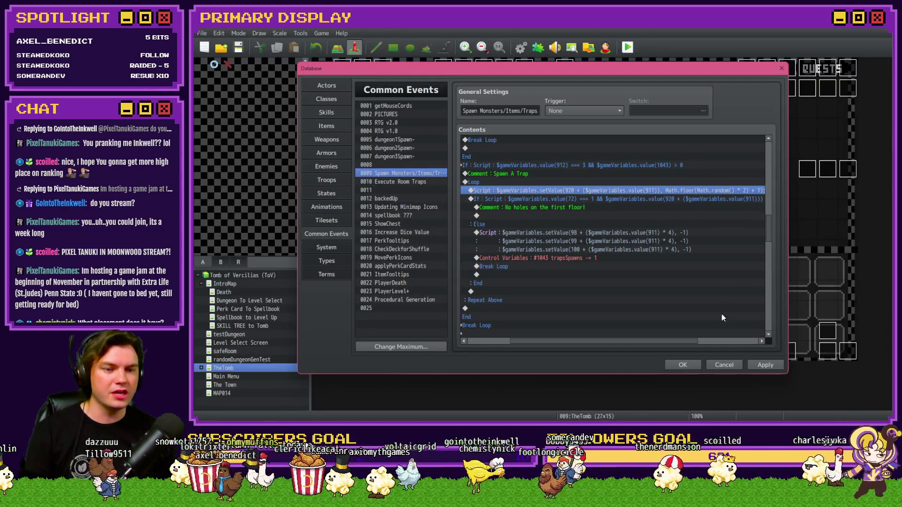
click(682, 366)
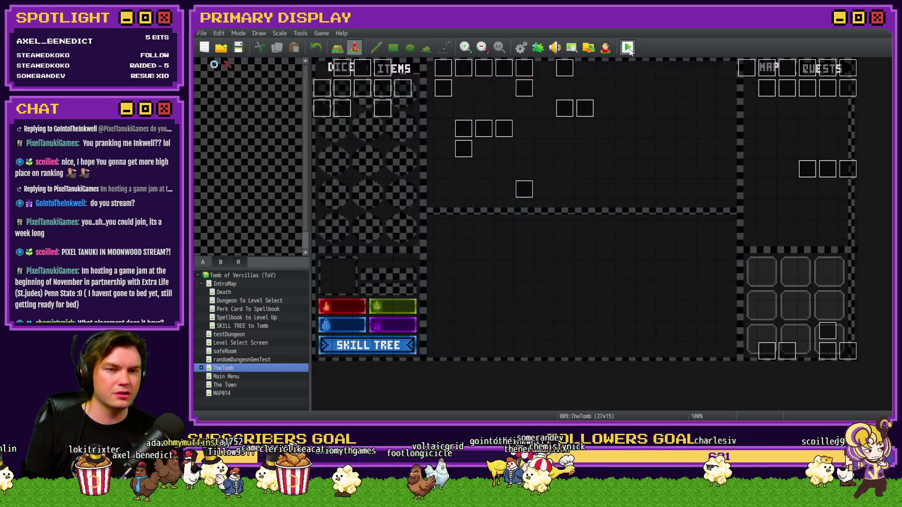
key(ctrl+r)
click(518, 236)
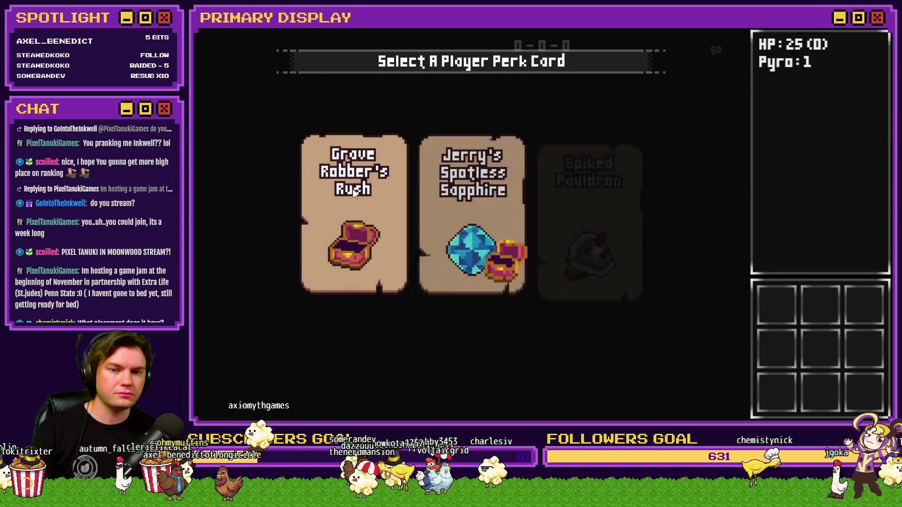
Take the Grove Robber's Rush perk and open the F9 debug screen's variable groups
click(352, 189)
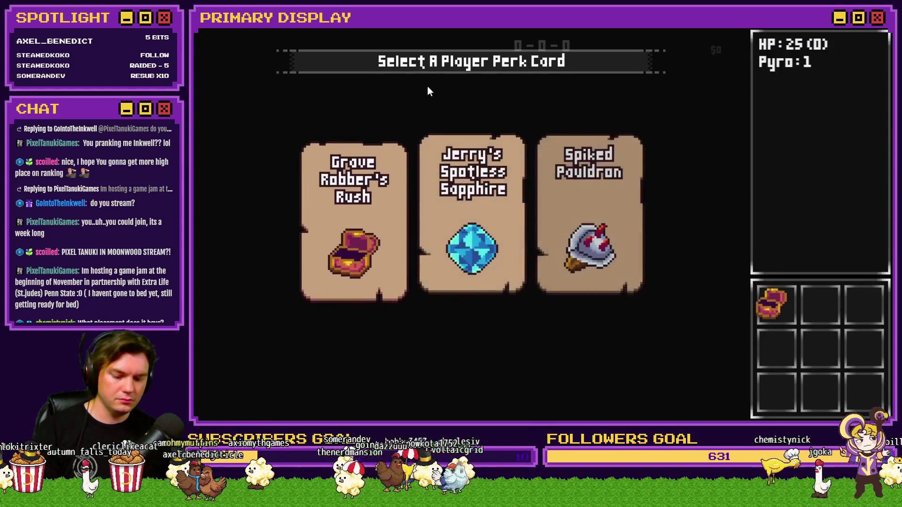
key(F9)
scroll(254, 303, down, 15)
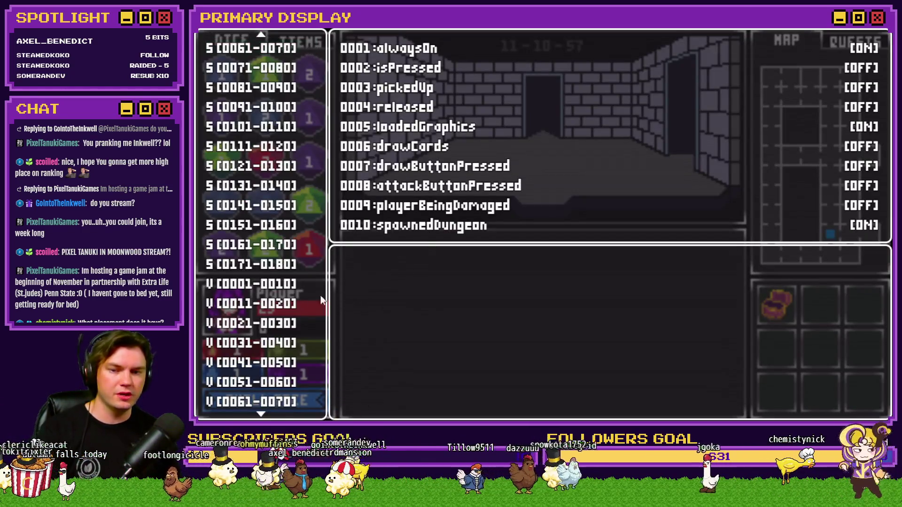
click(255, 303)
Browse the variable groups to V[0081-0090], reopen the debug screen, and open the developer console
key(Down)
key(Down)
key(Down)
key(Up)
key(Up)
key(Up)
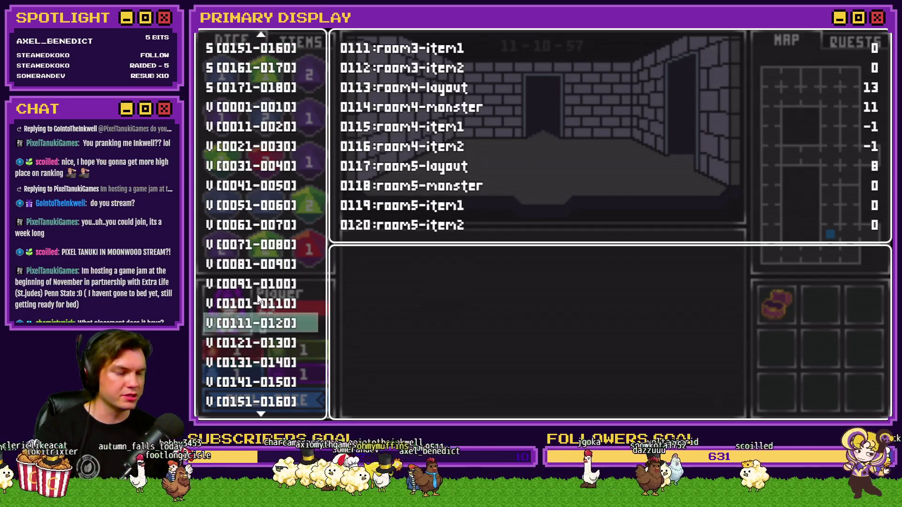
key(Up)
key(Up)
key(Up)
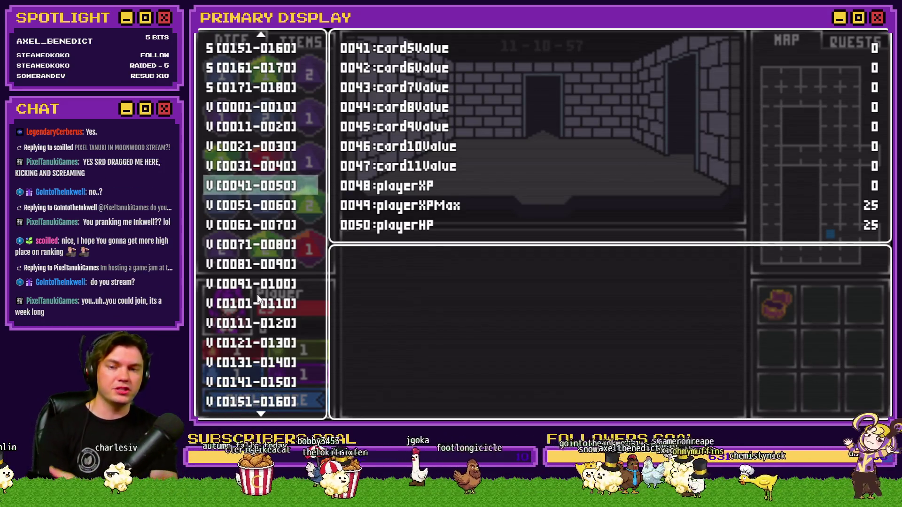
key(Up)
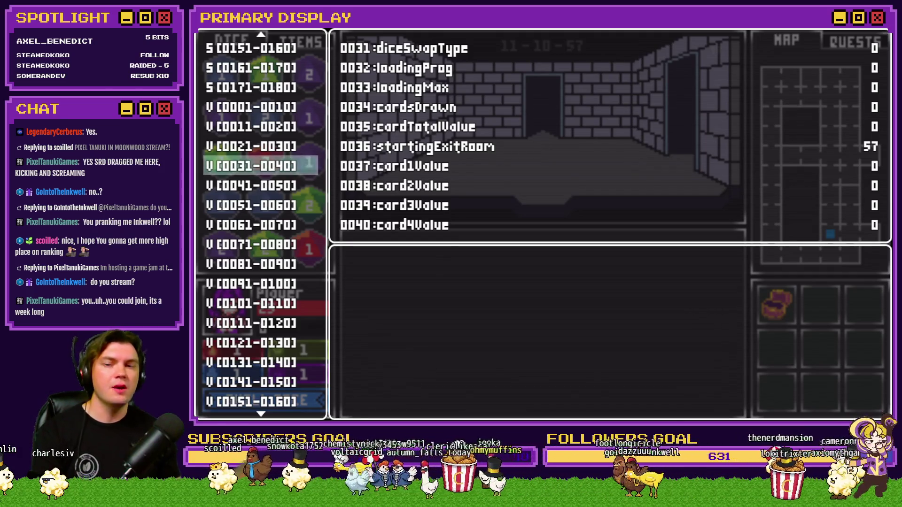
key(Down)
key(Down)
key(Down)
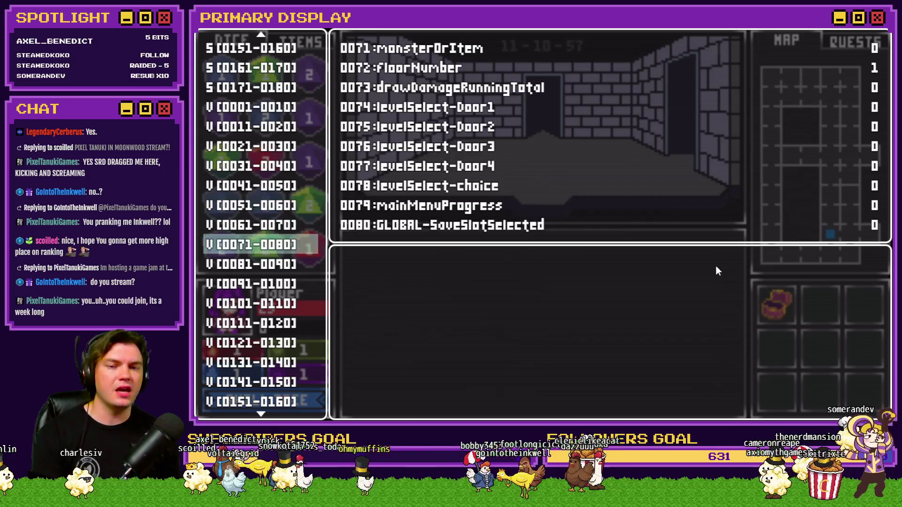
key(Down)
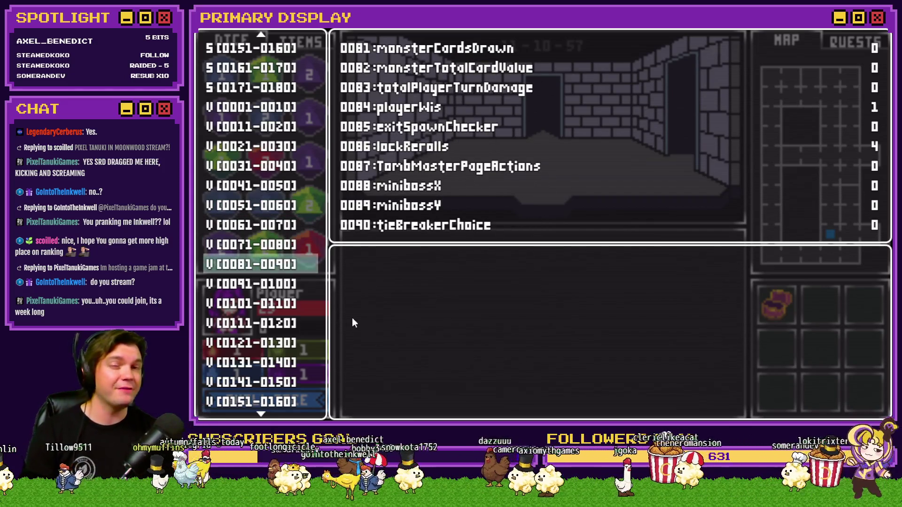
key(F1)
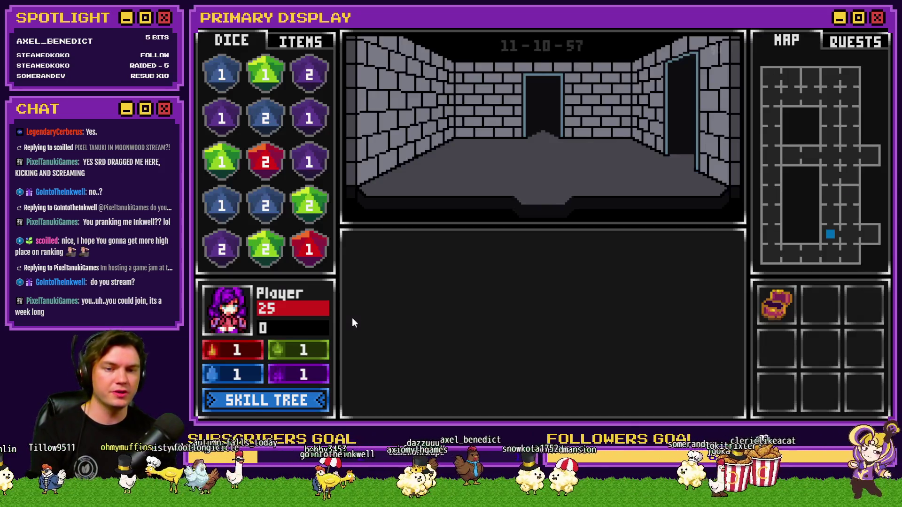
key(F1)
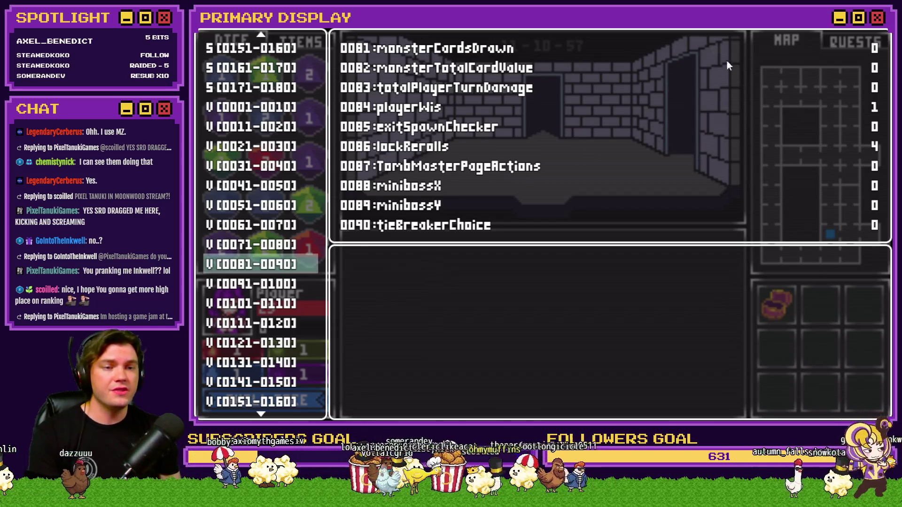
key(F8)
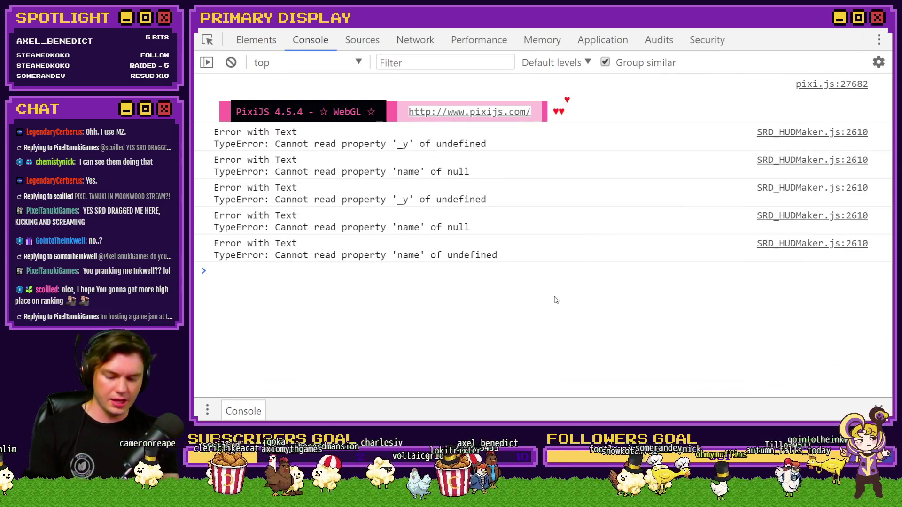
Run $gameVariables.value(100) in the console to confirm it returns 10, then return to the editor
text($gameVariables.)
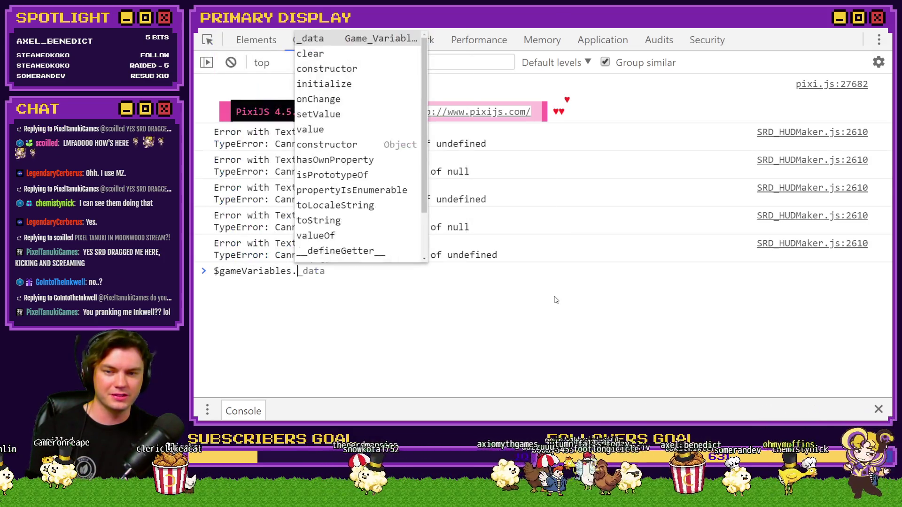
text(value(100)
key(Return)
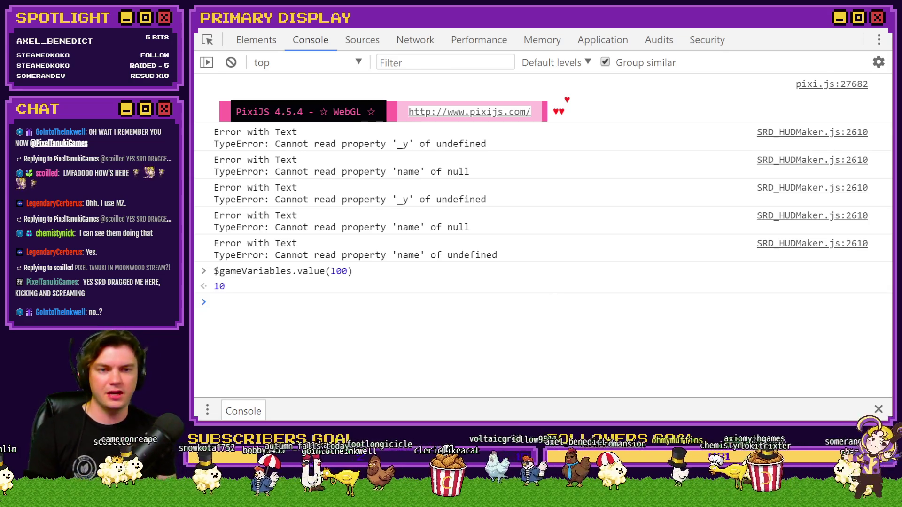
key(alt+Tab)
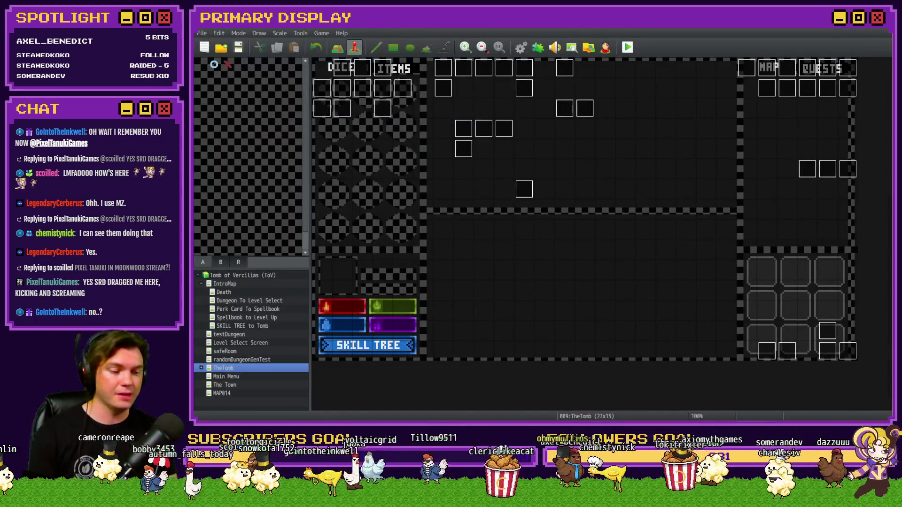
In the debug variable list, select variable 0101 room1-layout in the V[0101-0110] group
key(alt+Tab)
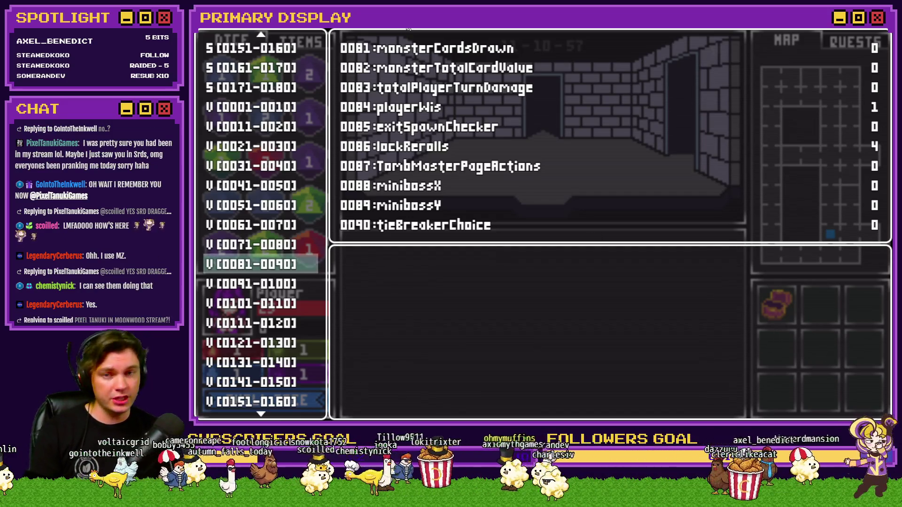
key(Down)
key(Down)
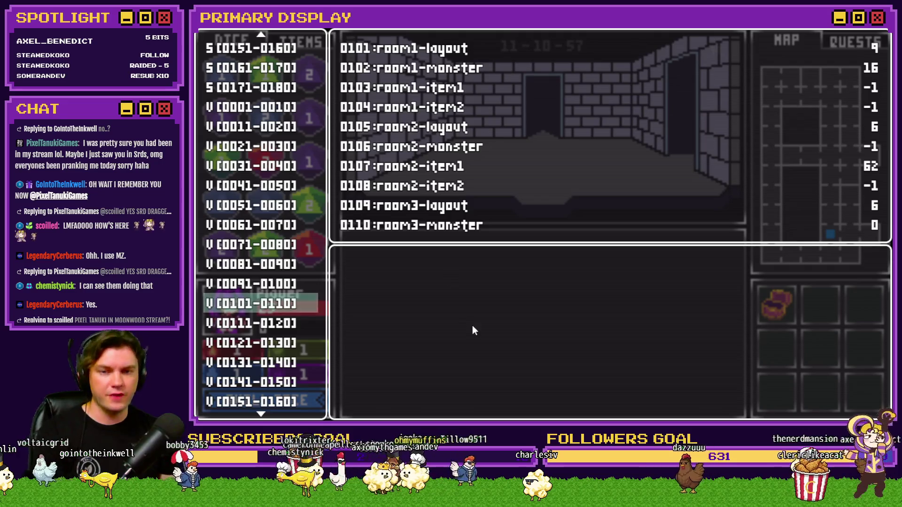
key(Return)
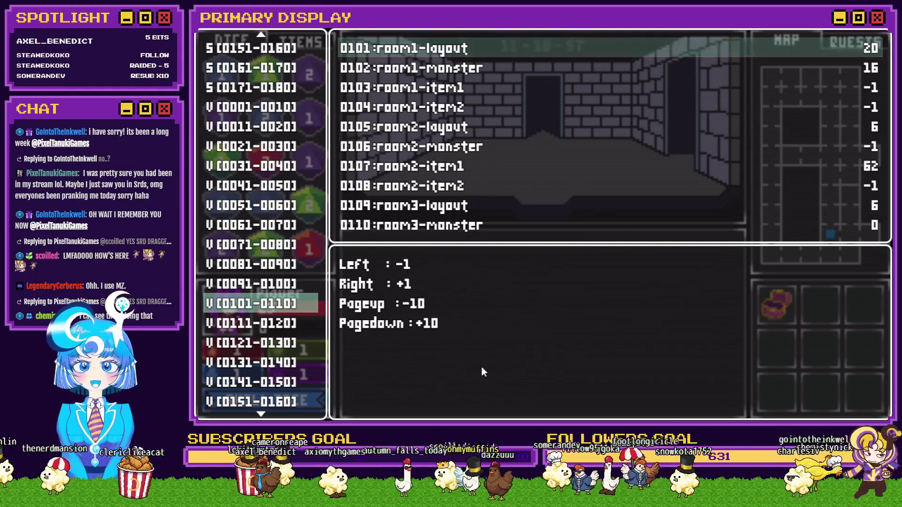
Raise room1-layout in steps of tens and hundreds until it reads 1044, then open the console
key(Left)
key(Left)
key(Left)
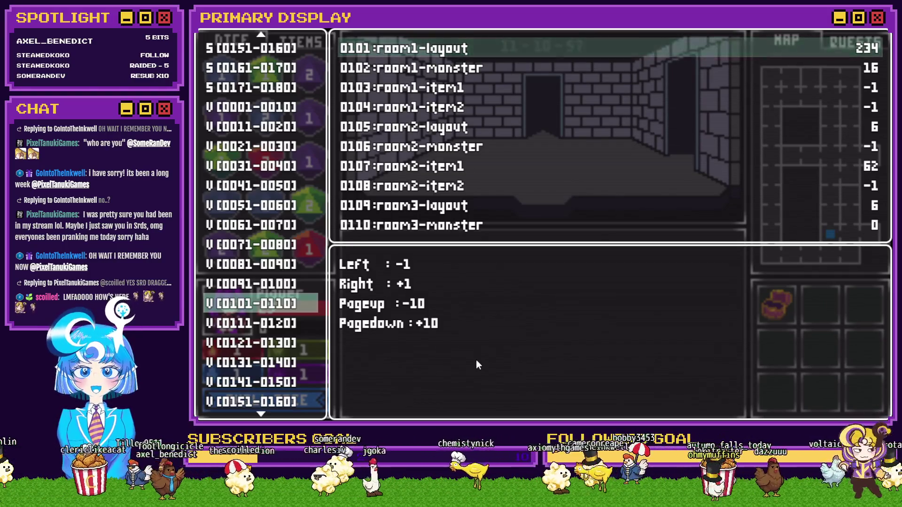
key(Page_Up)
key(Page_Up)
key(Page_Up)
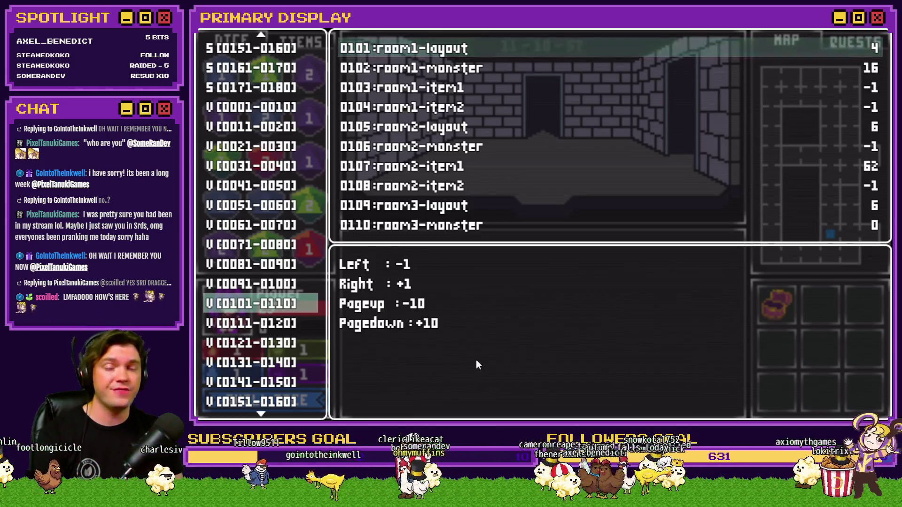
key(Page_Down)
key(Page_Down)
key(Page_Down)
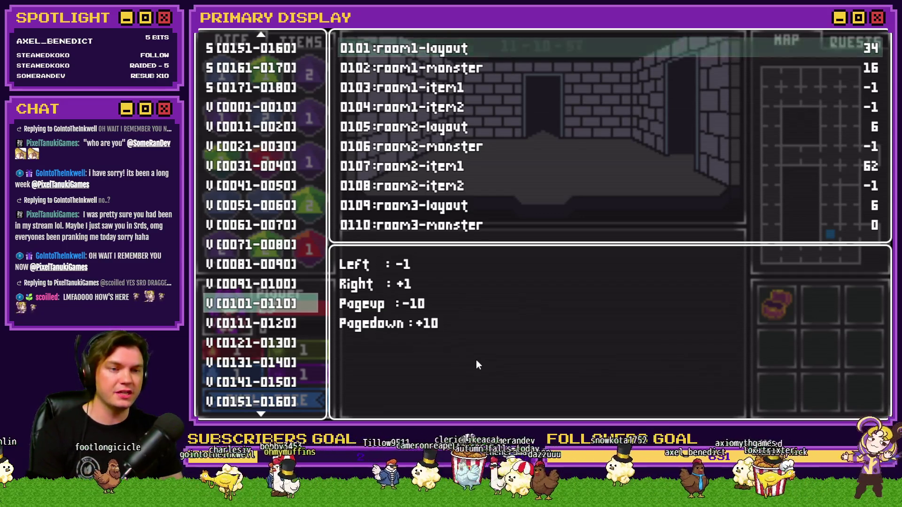
key(Page_Down)
key(Page_Down)
key(Page_Down)
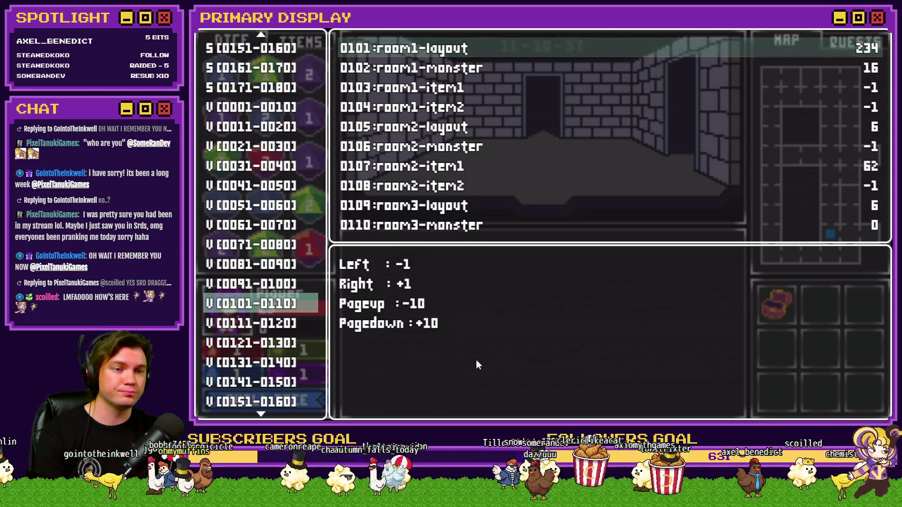
key(Page_Down)
key(Page_Down)
key(Page_Down)
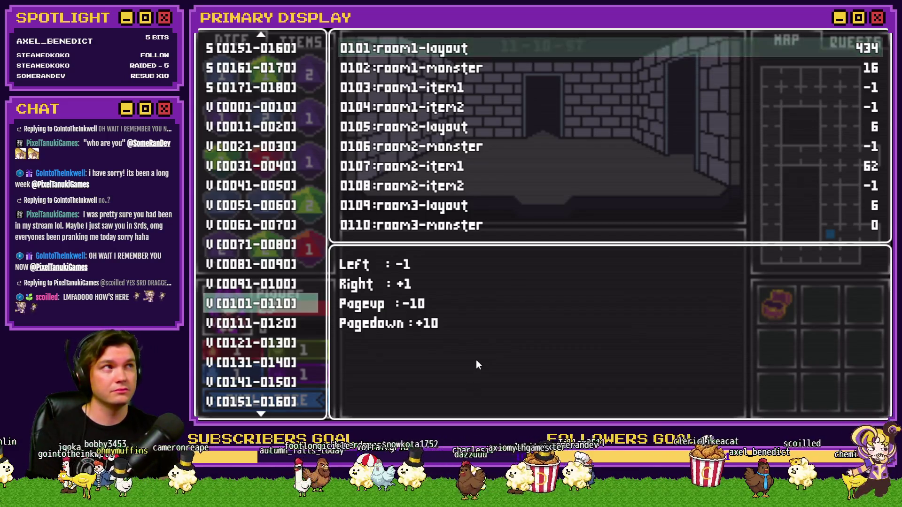
key(Page_Down)
key(Page_Down)
key(Page_Down)
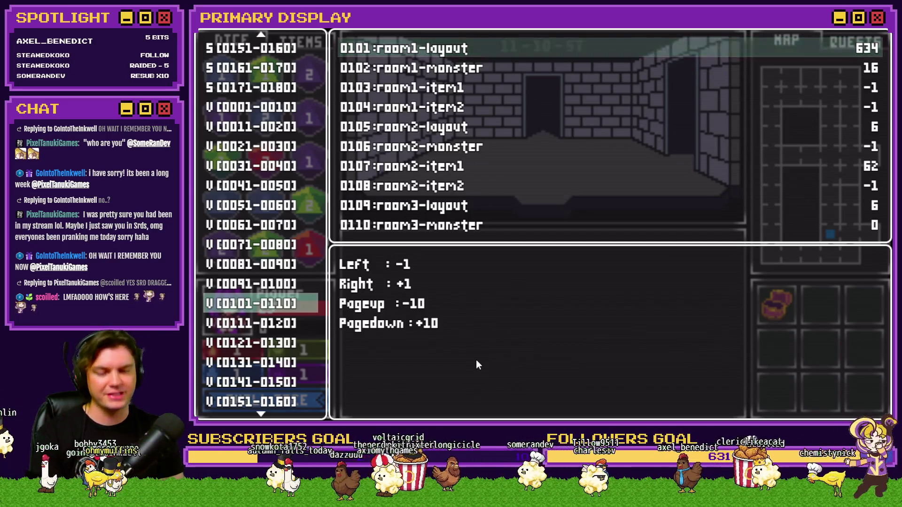
key(Page_Down)
key(Page_Down)
key(Page_Down)
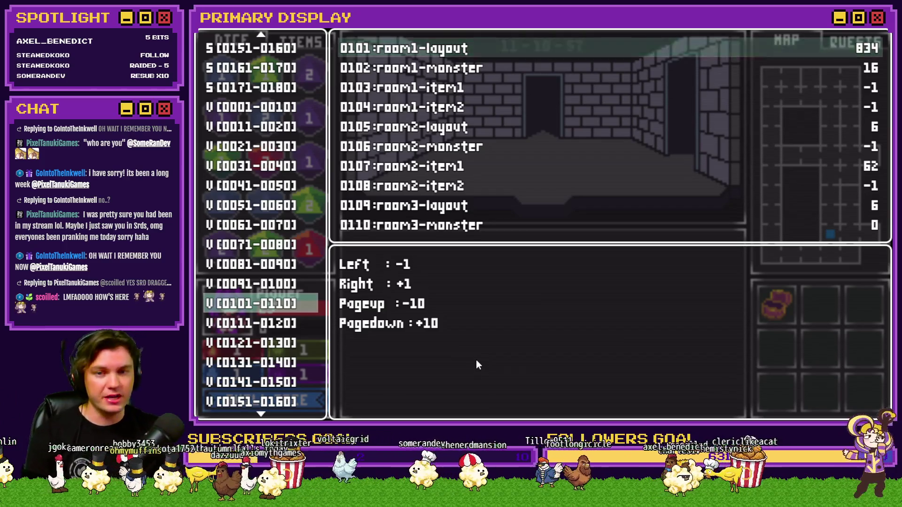
key(Page_Down)
key(Page_Down)
key(Page_Down)
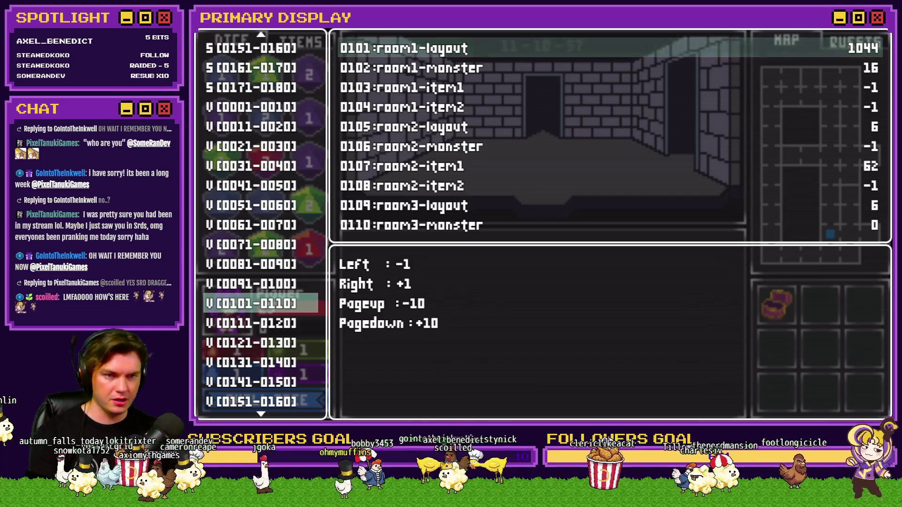
key(F8)
Run $gameVariables.setValue(101, 10000) in the maximized console, then return to the editor
double_click(725, 71)
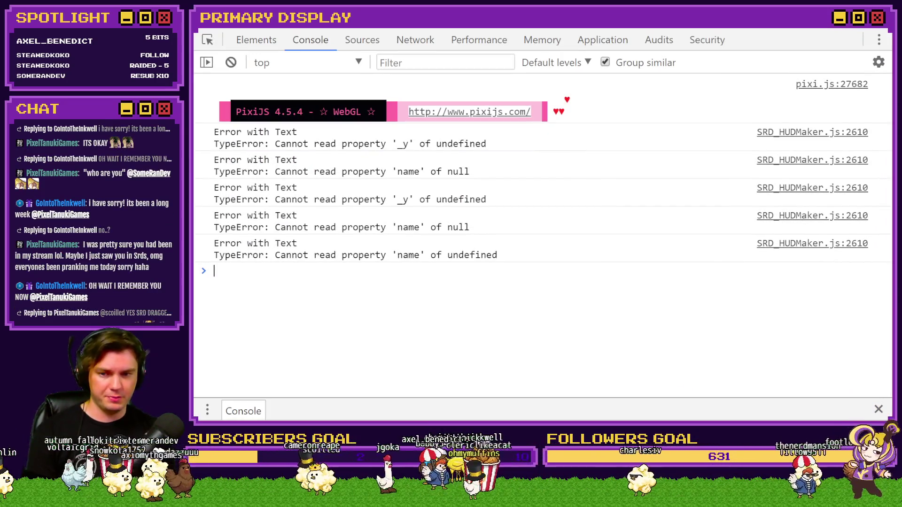
key(Up)
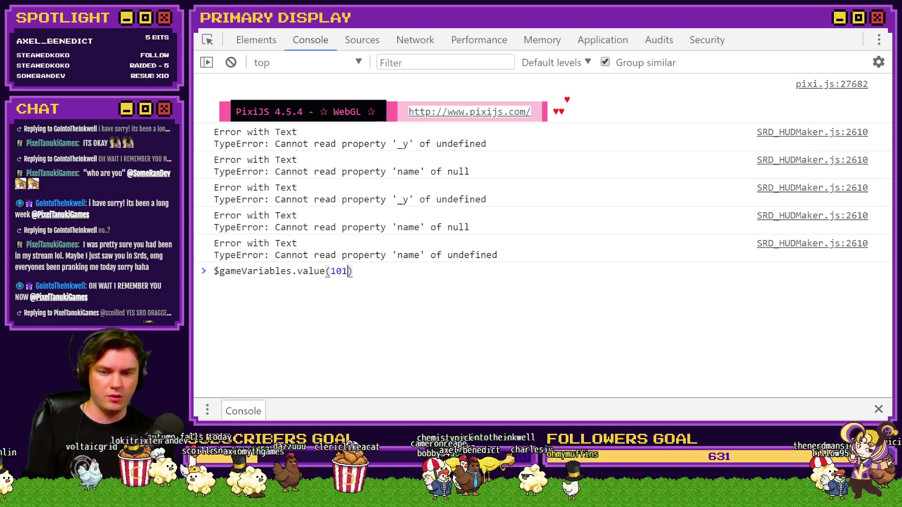
text(set)
key(Delete)
text(VC)
key(BackSpace)
key(End)
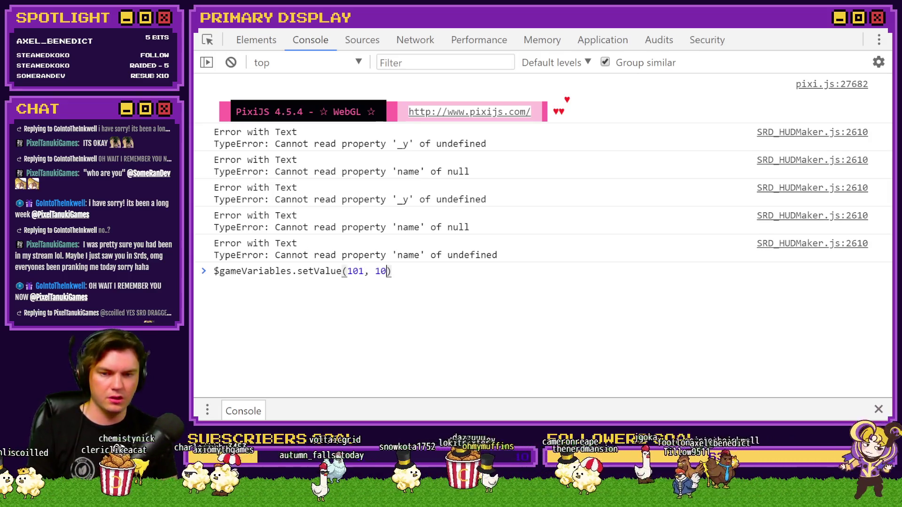
text(000)
key(Return)
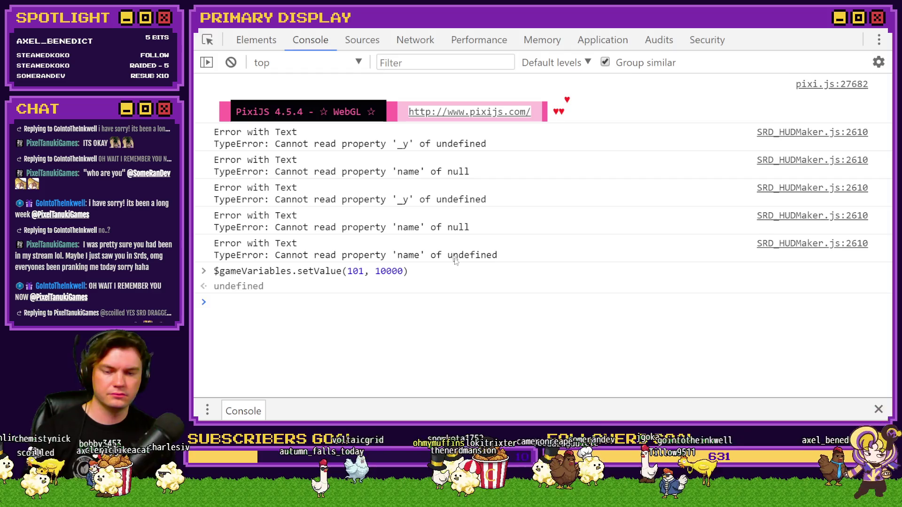
click(869, 28)
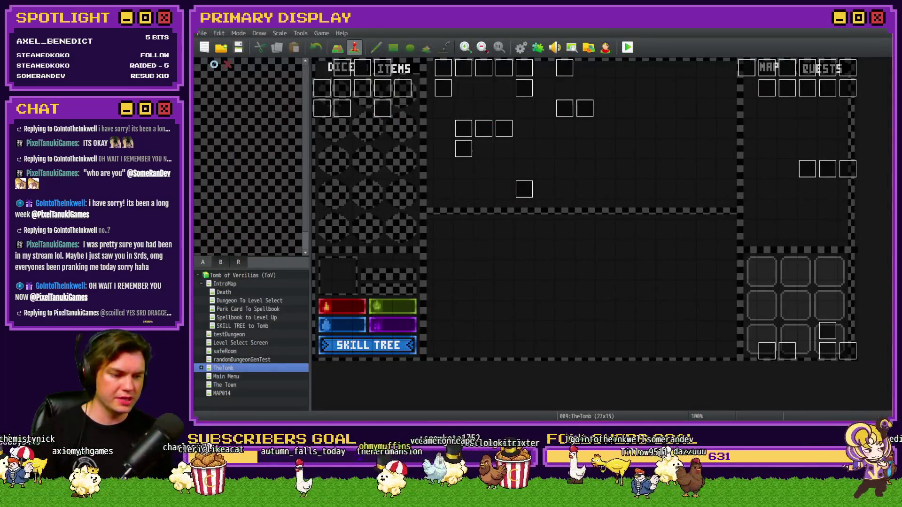
Refresh the F9 debug list to confirm variable 0101 room1-layout reads 10000
key(alt+Tab)
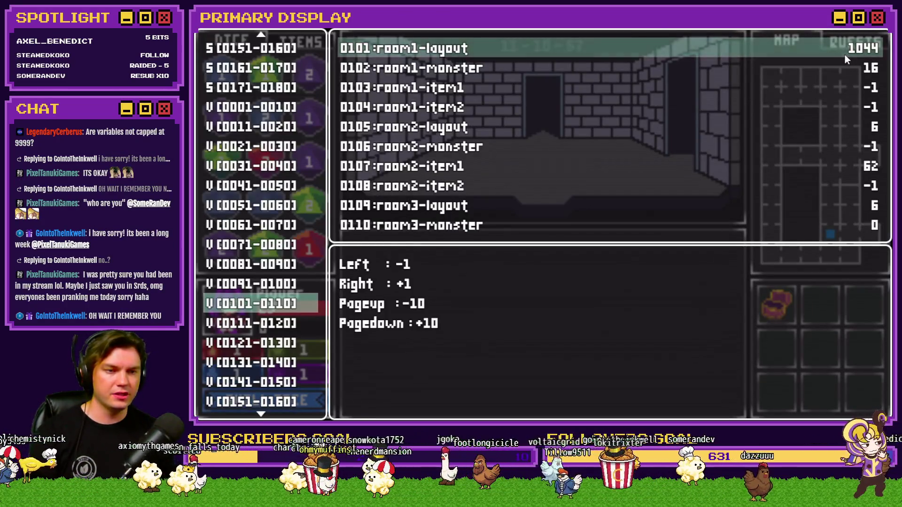
key(Escape)
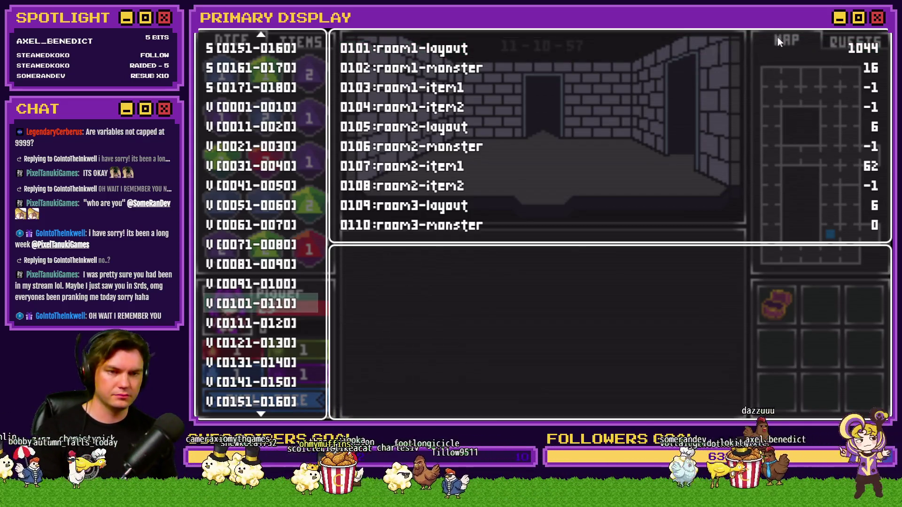
key(Escape)
key(F9)
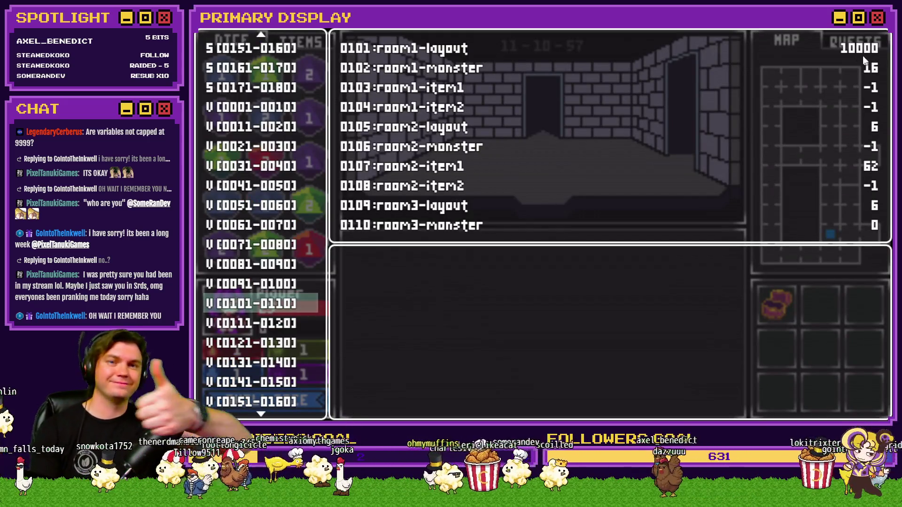
key(Escape)
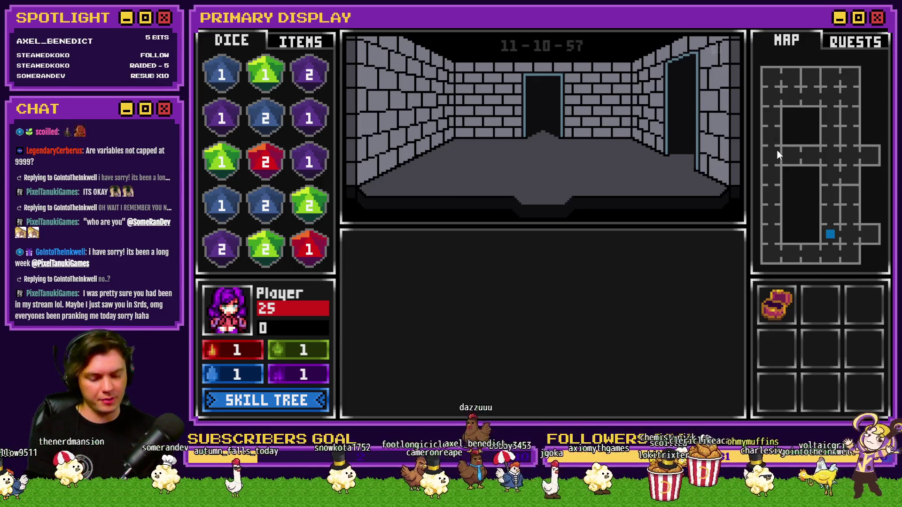
key(F9)
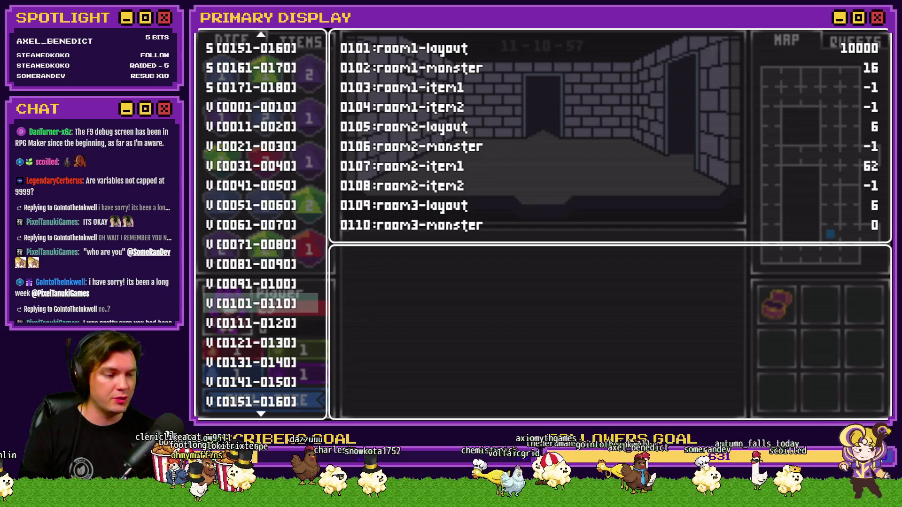
Close the playtest with Alt+F4 to get back to the TheTomb map in the editor
key(alt+F4)
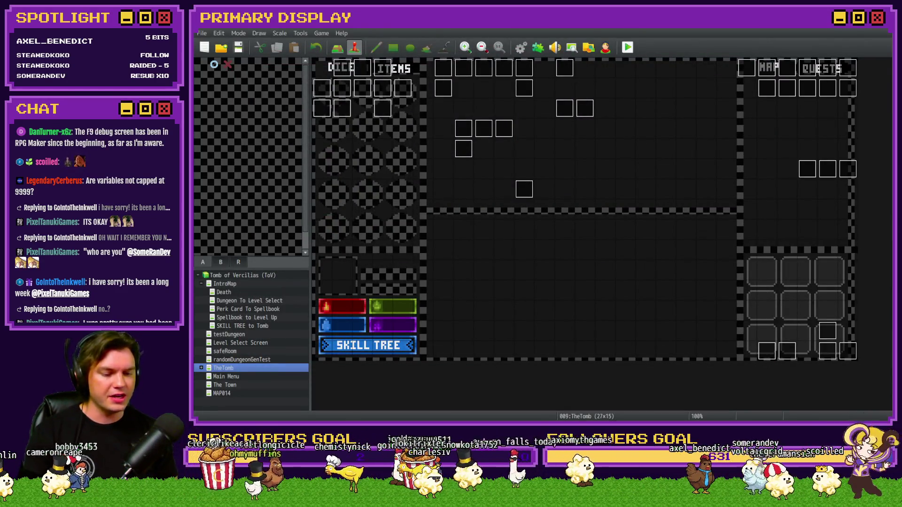
Sort the Toasty Jam 2 submissions grid by Popular
key(alt+Tab)
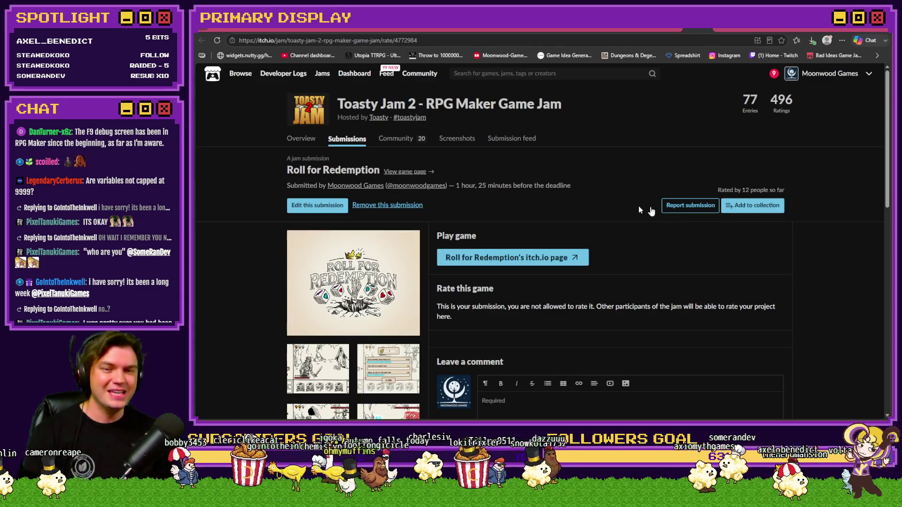
click(353, 140)
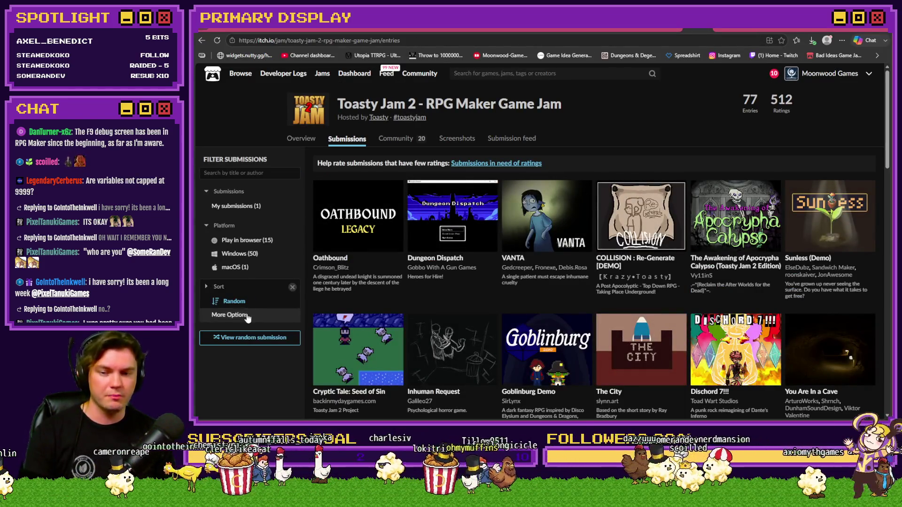
click(241, 316)
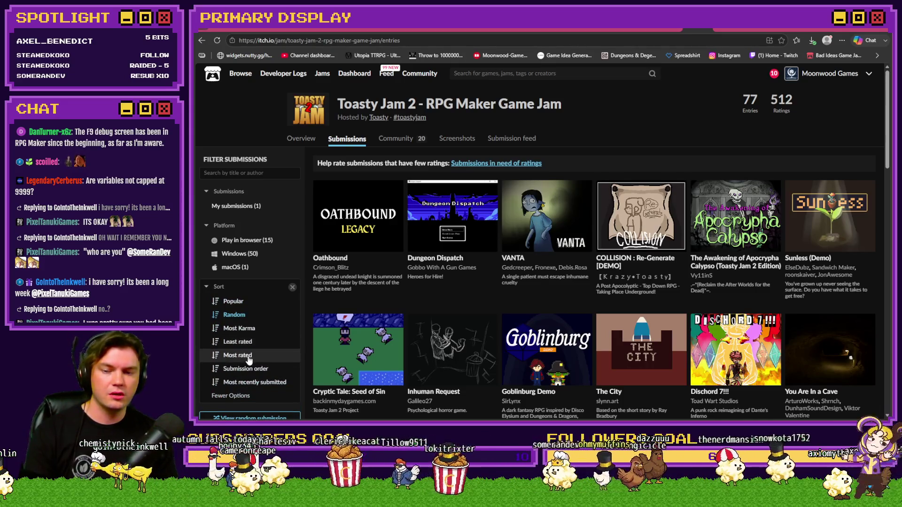
click(234, 301)
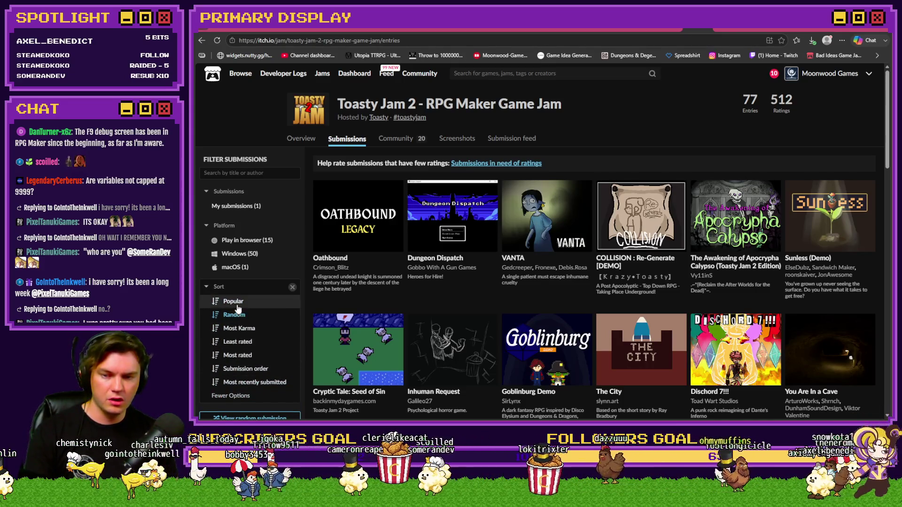
Open UNBAWKSED's game page and follow its Bad Ideas Game Jam 2026 submission link
scroll(453, 320, down, 3)
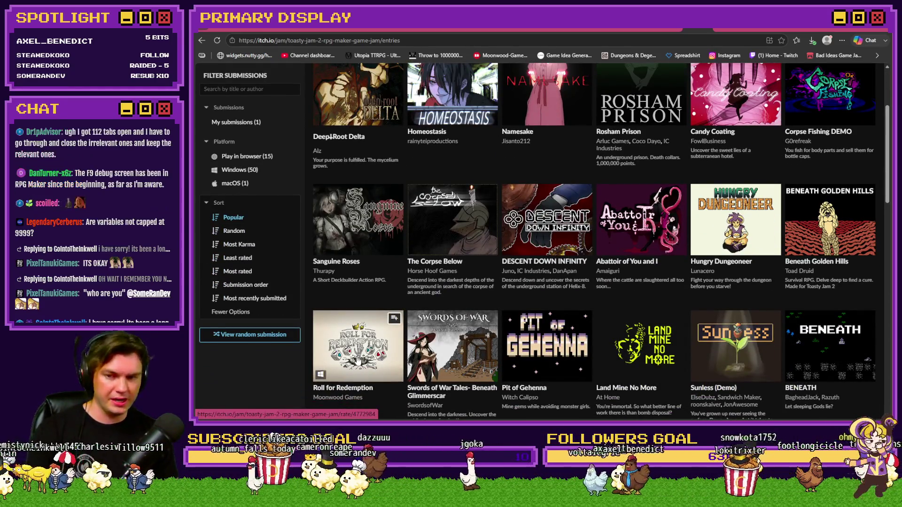
mouse_move(350, 342)
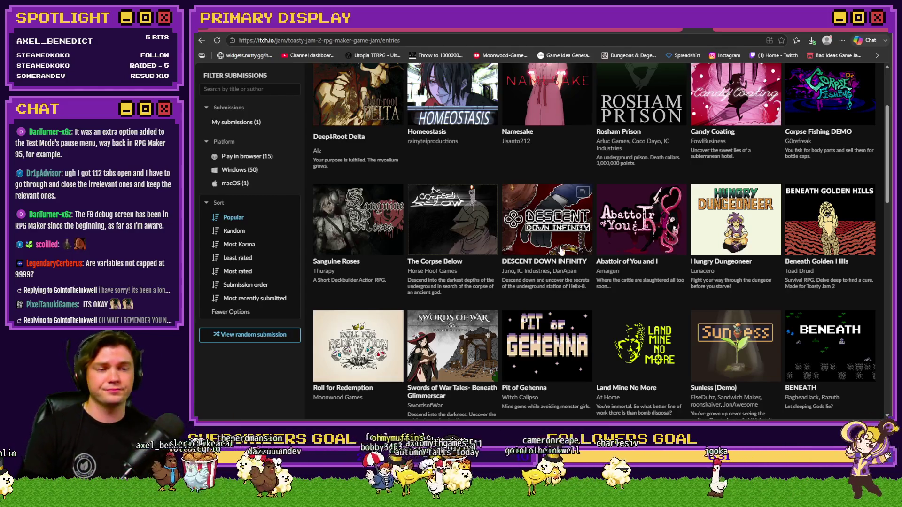
scroll(741, 223, up, 3)
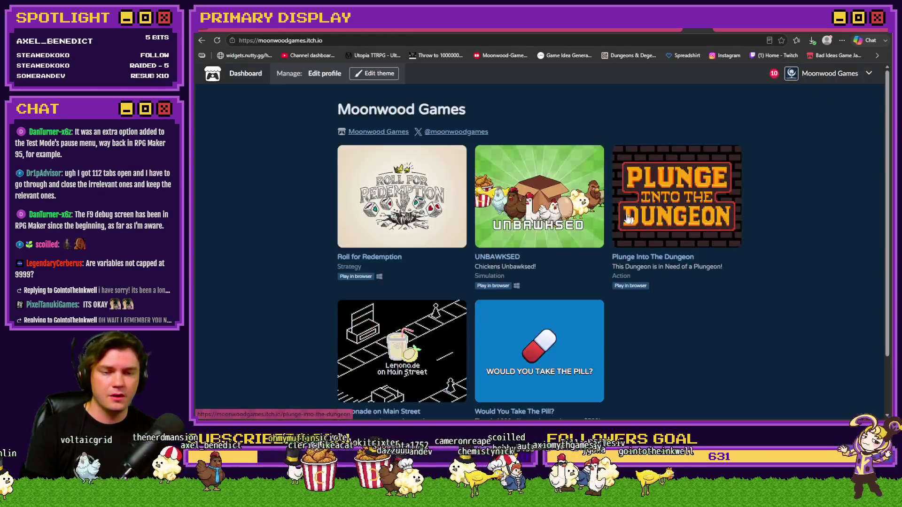
click(502, 261)
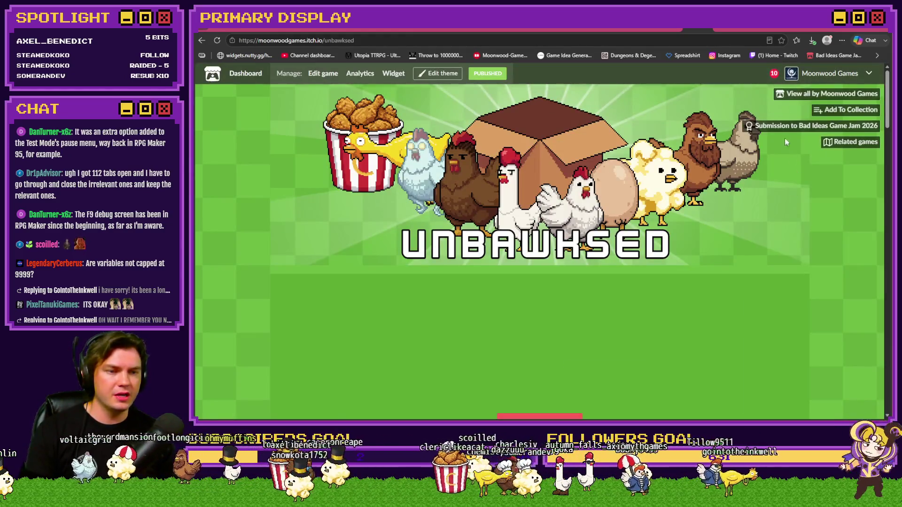
click(791, 127)
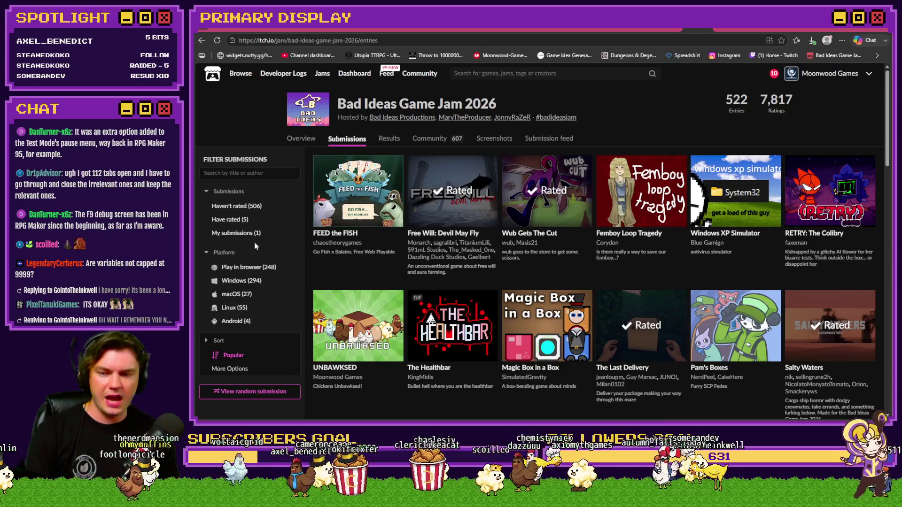
Sort the Bad Ideas Game Jam 2026 submissions by Most rated
click(229, 369)
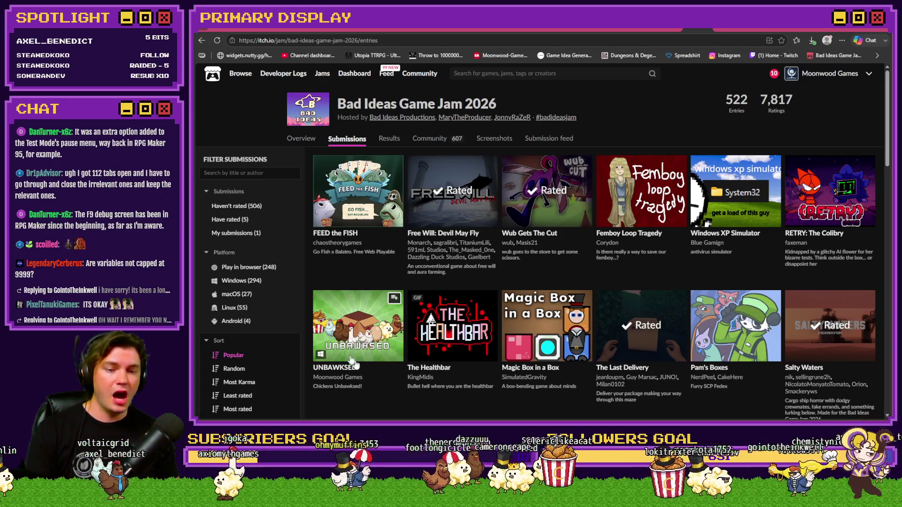
mouse_move(332, 335)
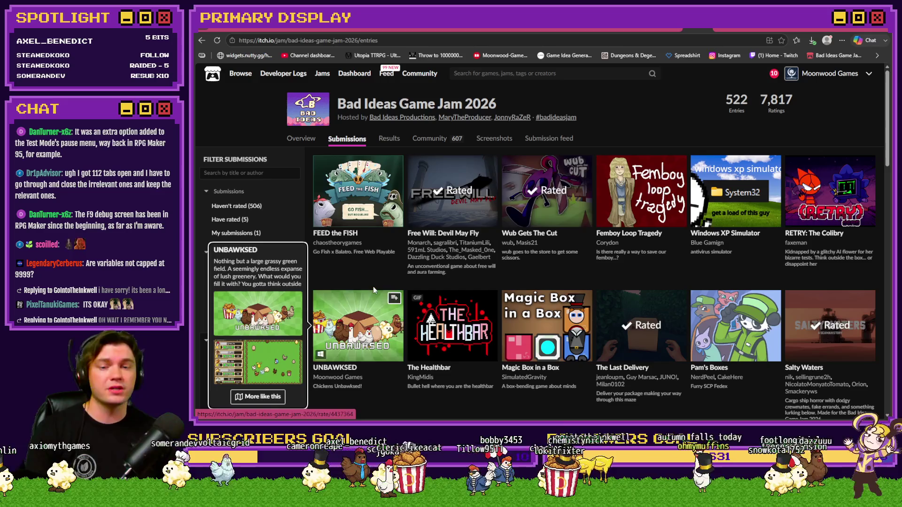
scroll(287, 292, down, 2)
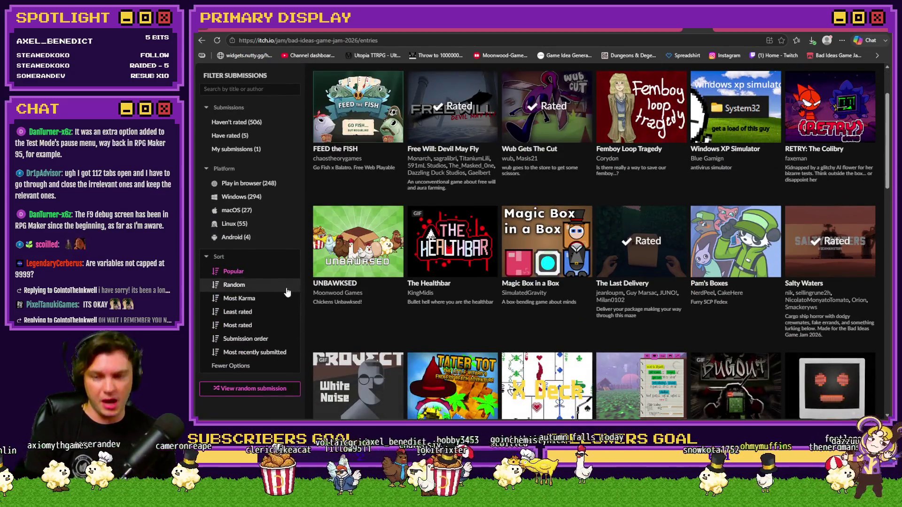
click(258, 325)
Scroll the most-rated grid to find UNBAWKSED and open its submission page
scroll(306, 333, up, 2)
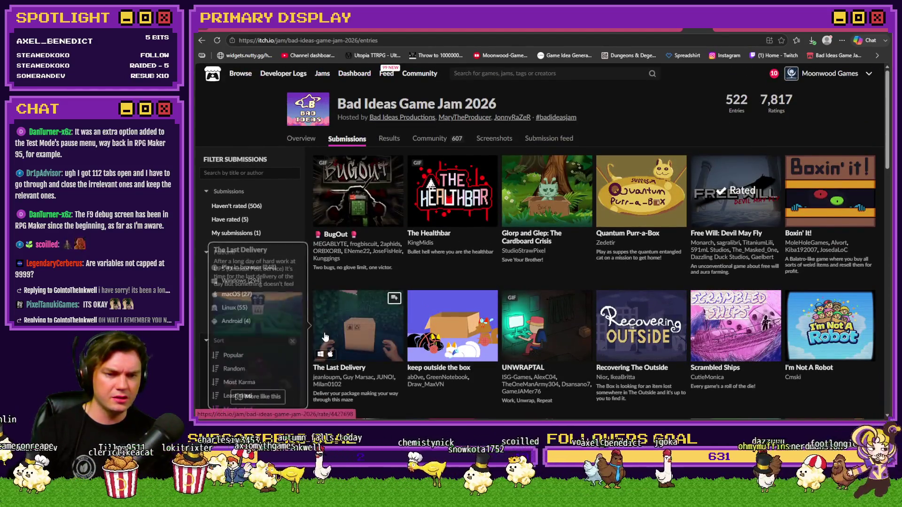
scroll(326, 336, down, 4)
scroll(398, 300, down, 4)
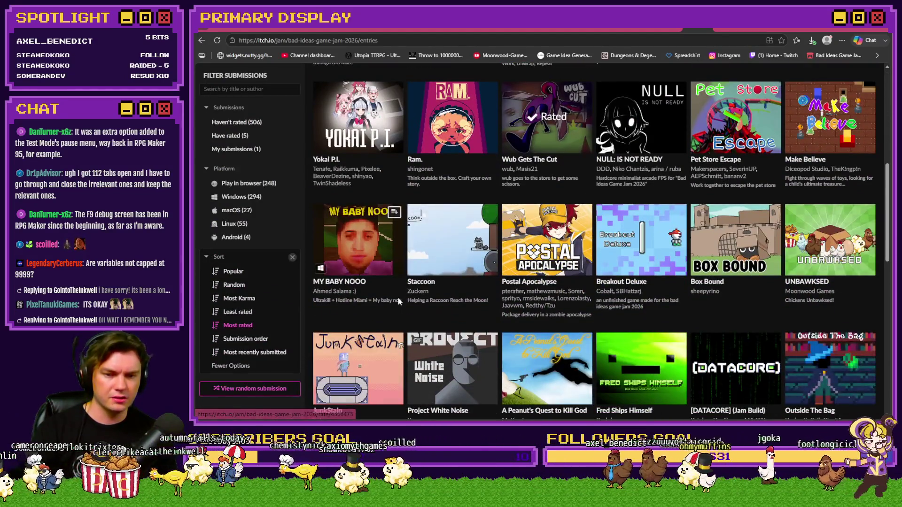
scroll(398, 301, down, 5)
scroll(393, 308, down, 6)
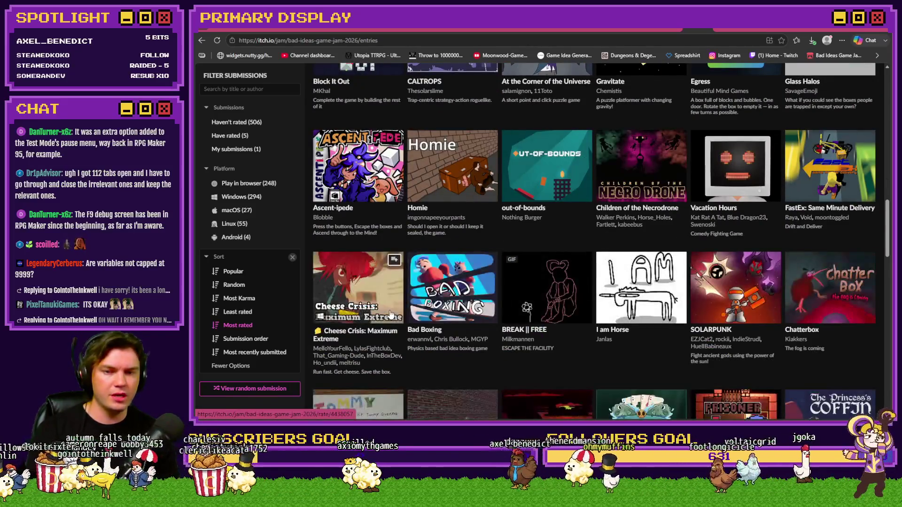
scroll(391, 310, down, 3)
scroll(404, 302, down, 3)
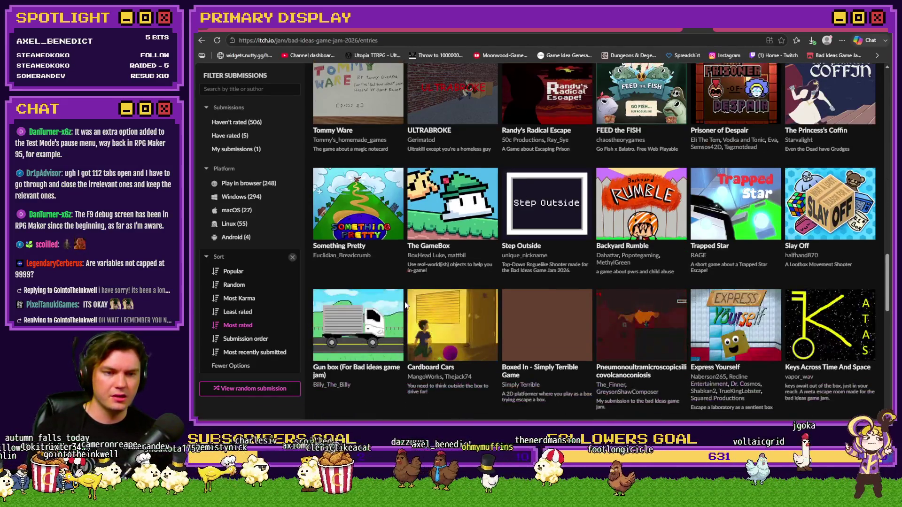
scroll(405, 305, down, 3)
scroll(404, 305, down, 3)
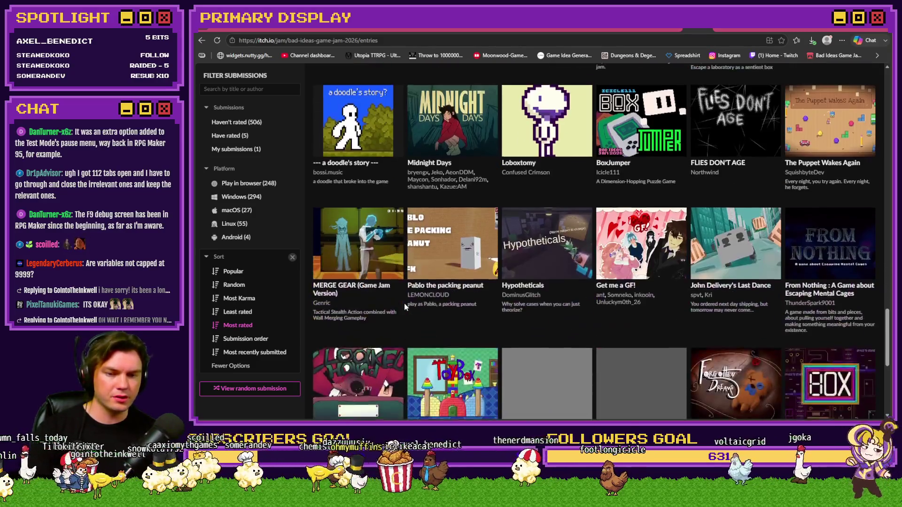
scroll(405, 306, down, 5)
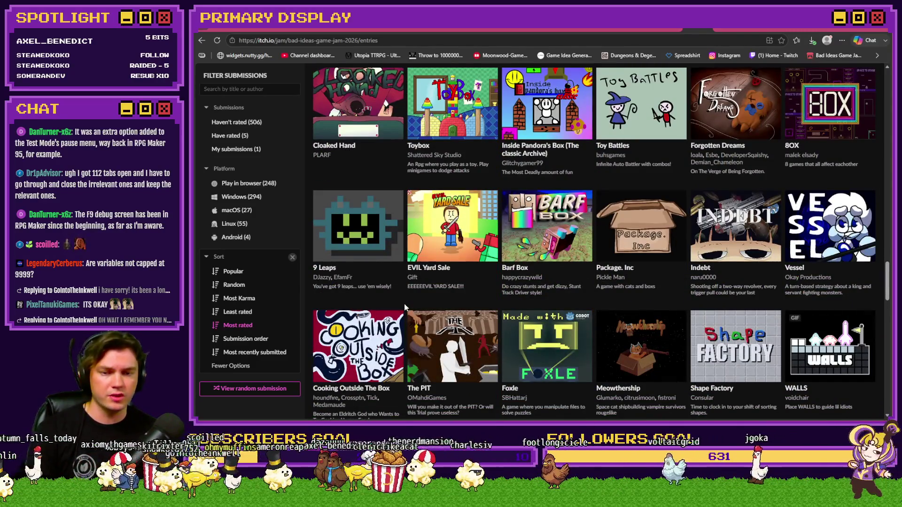
scroll(404, 308, up, 20)
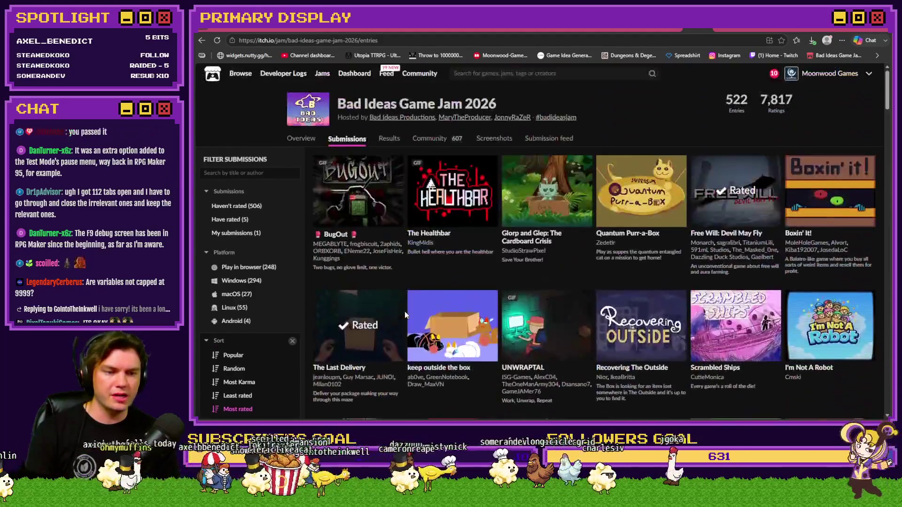
scroll(405, 315, down, 6)
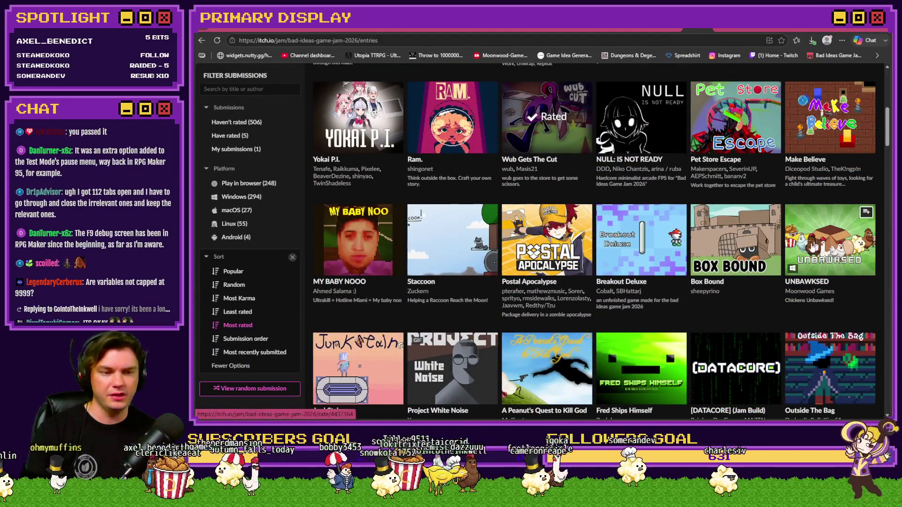
scroll(516, 258, up, 8)
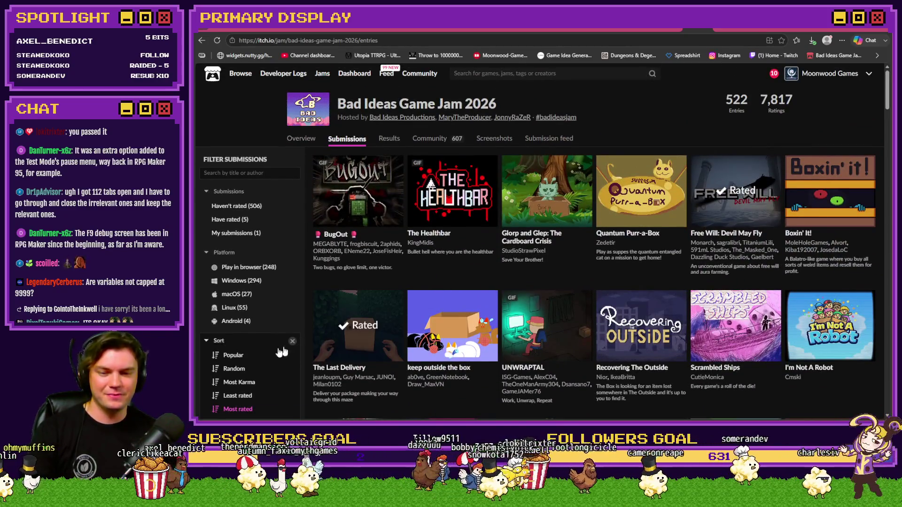
scroll(285, 351, down, 5)
mouse_move(830, 324)
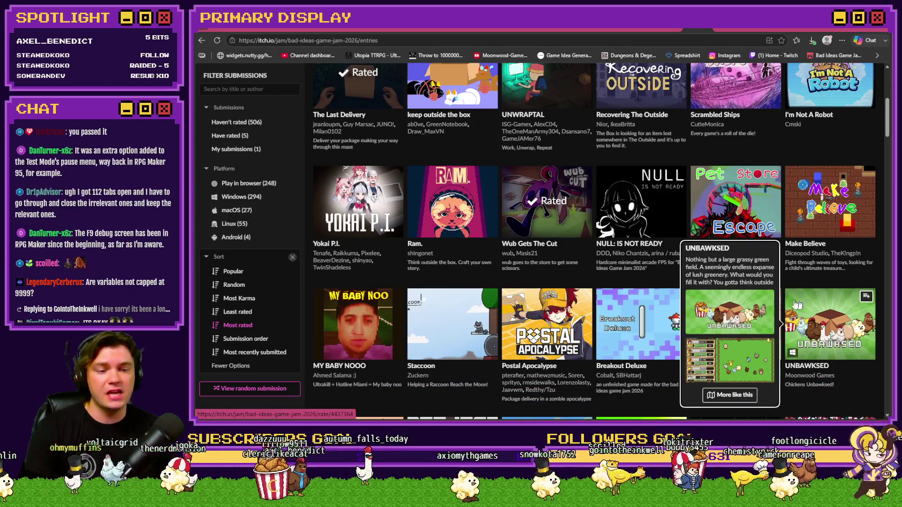
scroll(857, 344, up, 5)
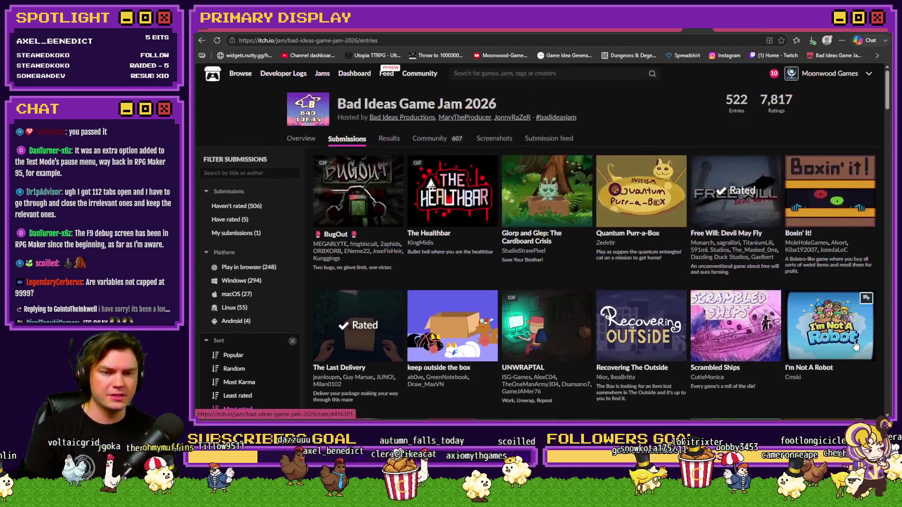
scroll(432, 357, down, 5)
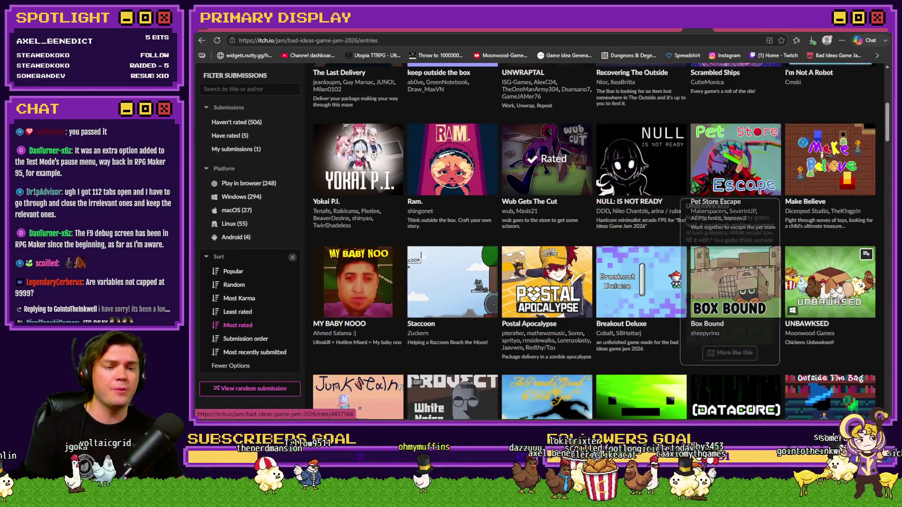
mouse_move(827, 287)
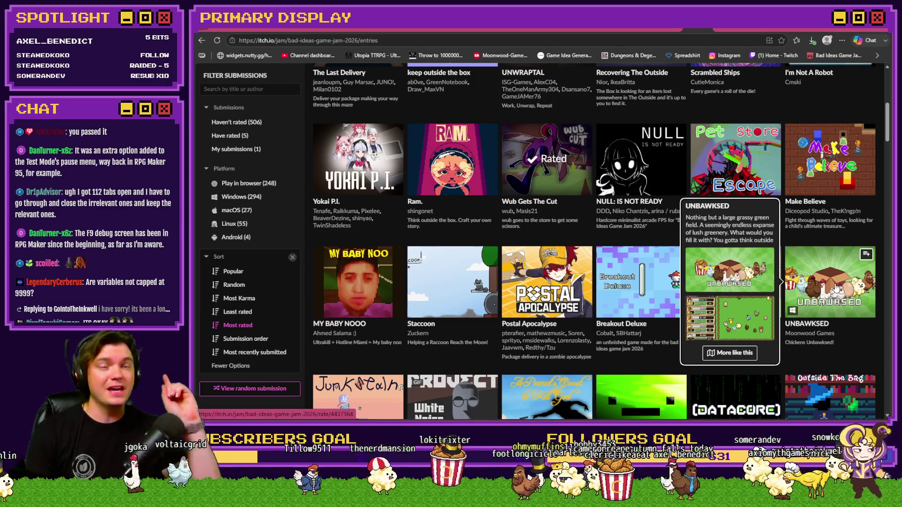
click(805, 325)
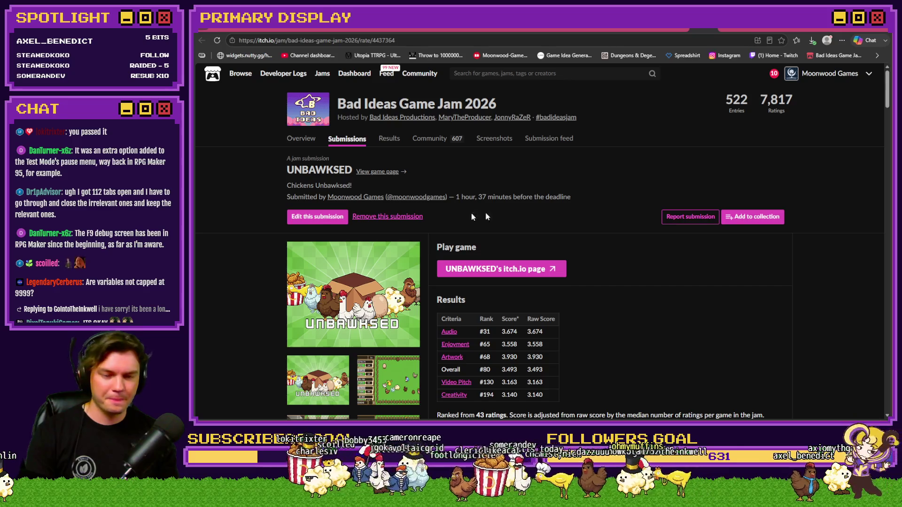
Check UNBAWKSED's Results table: #80 overall from 43 ratings
scroll(501, 216, down, 1)
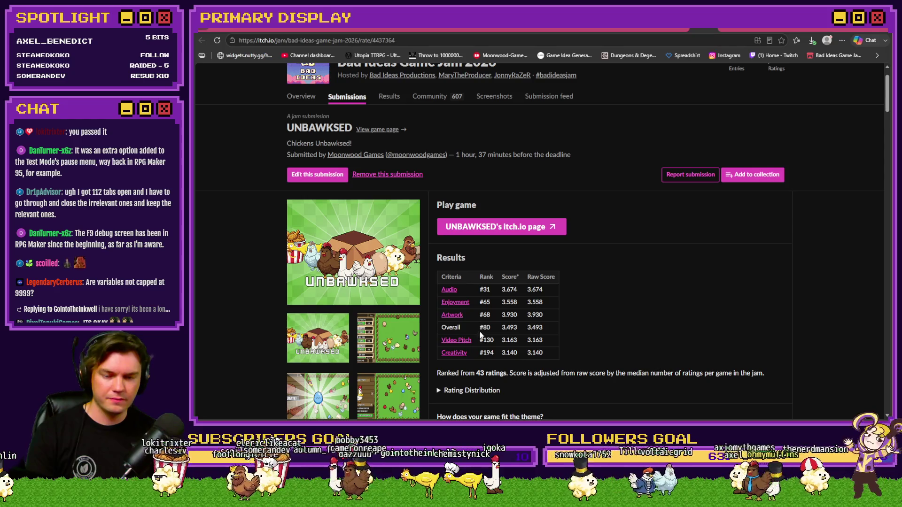
click(627, 156)
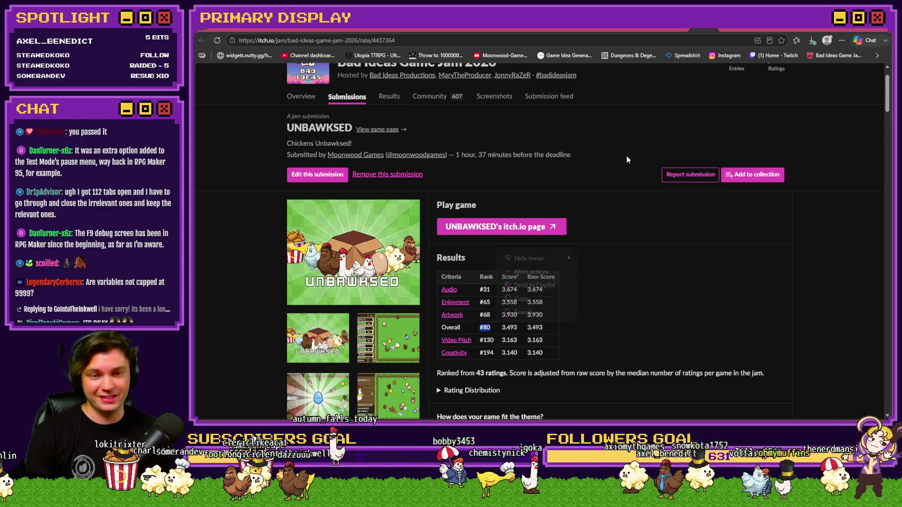
scroll(615, 186, up, 1)
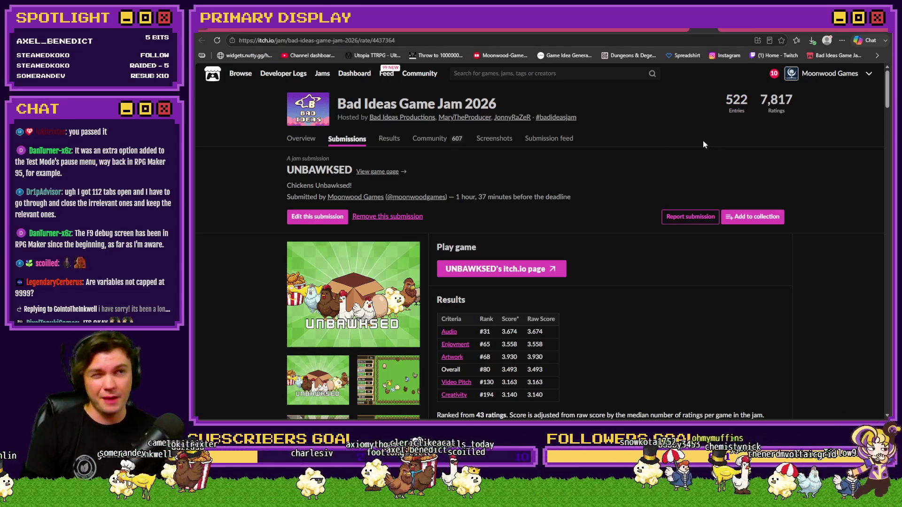
Return to the jam's Submissions grid and expand its extra sort options
click(351, 142)
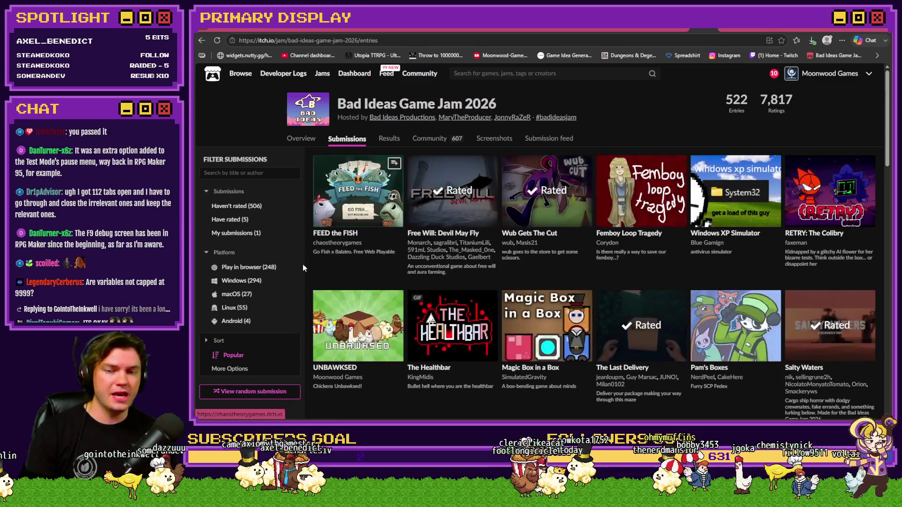
scroll(225, 284, down, 4)
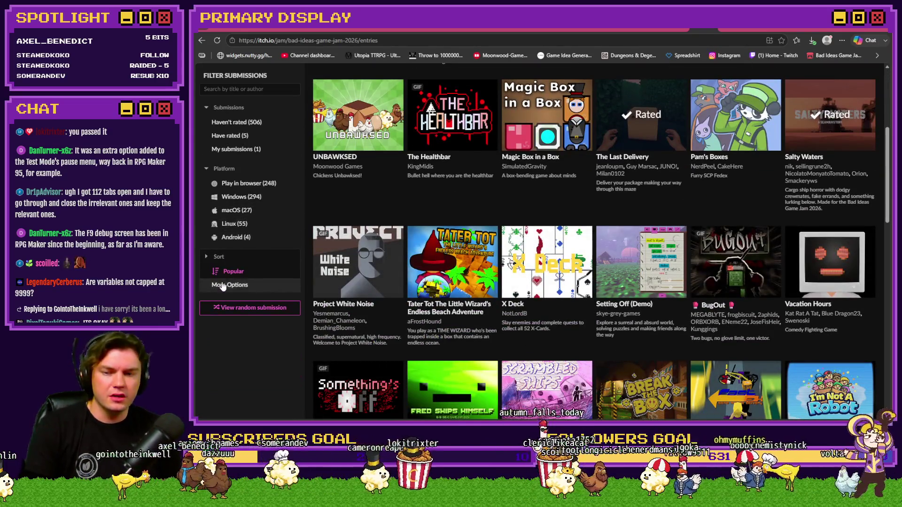
click(224, 285)
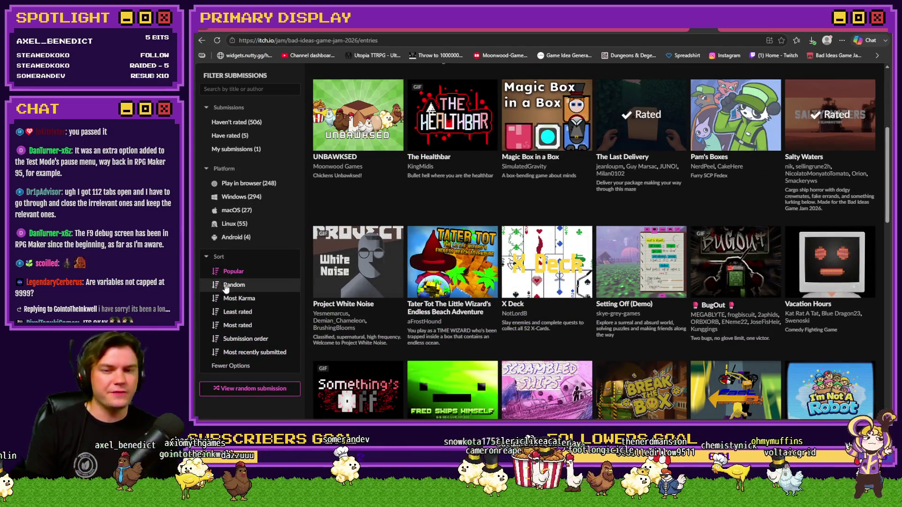
scroll(226, 287, up, 5)
scroll(226, 290, down, 4)
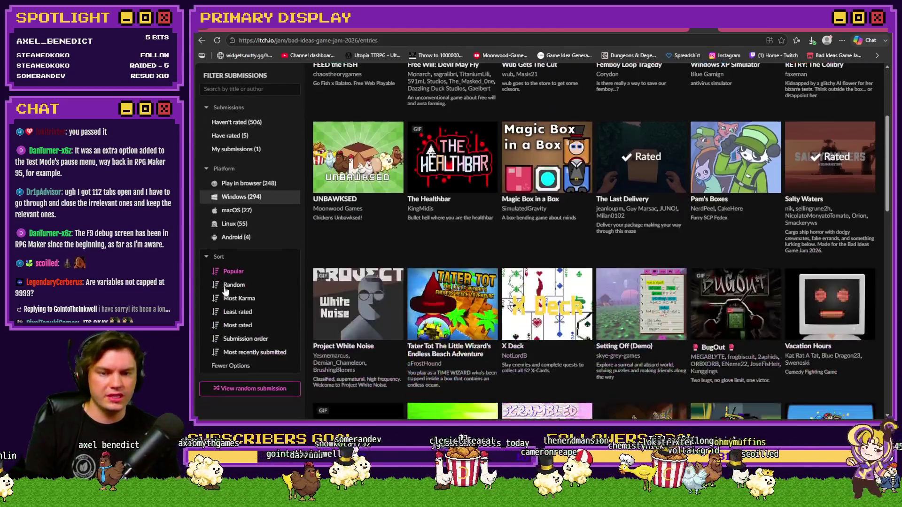
mouse_move(450, 320)
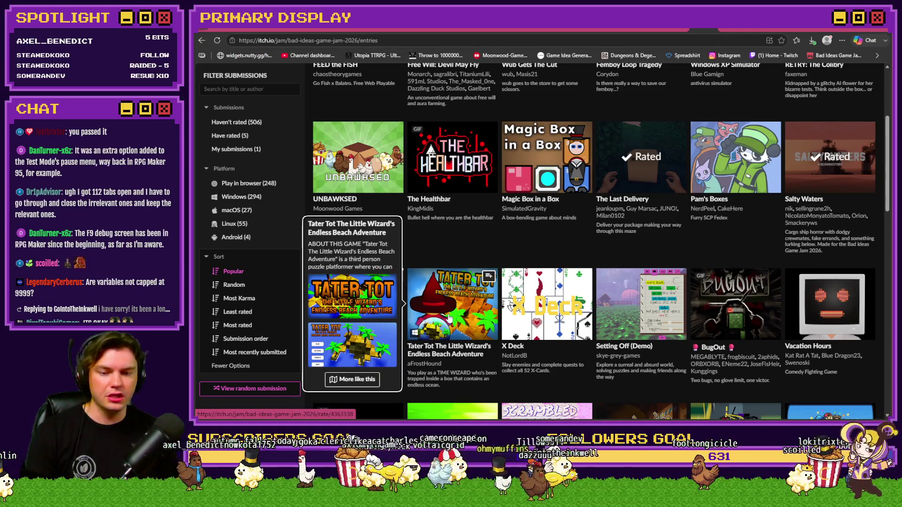
scroll(450, 320, up, 3)
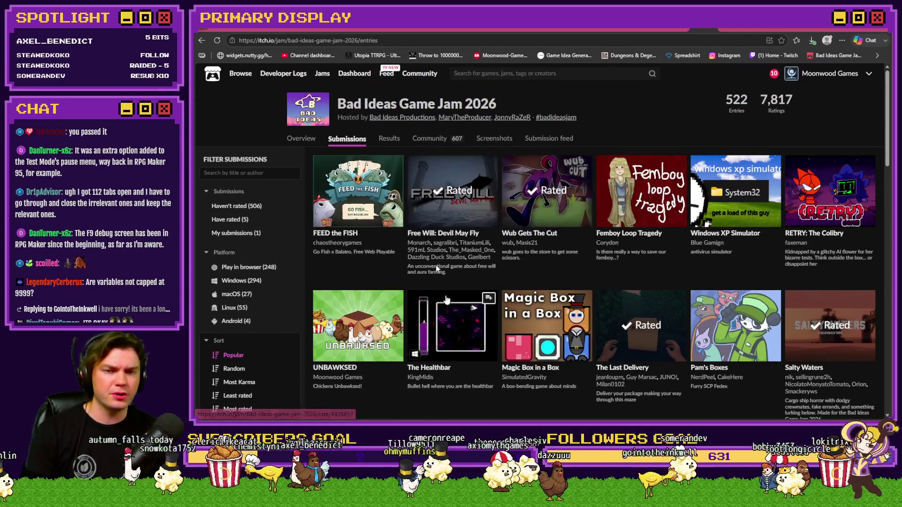
scroll(444, 291, down, 5)
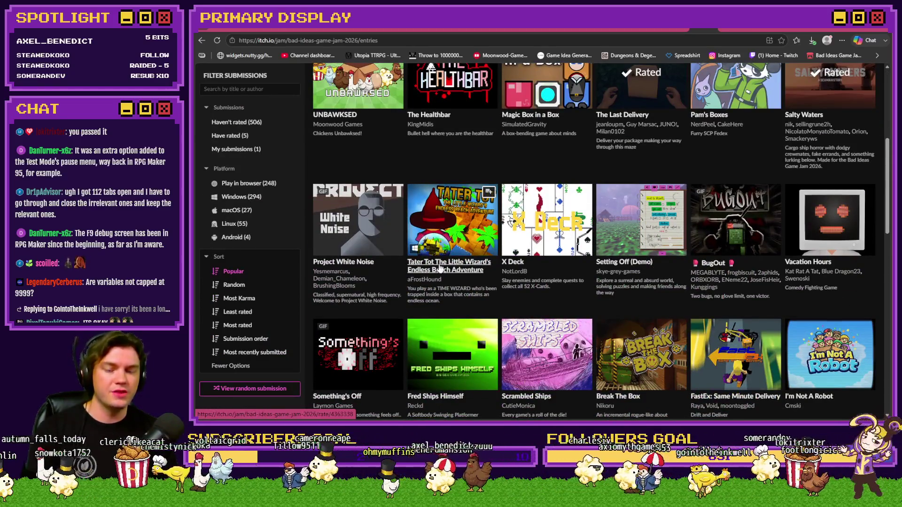
Open Tater Tot's submission and inspect its #1 overall rank and 15 ratings
click(440, 268)
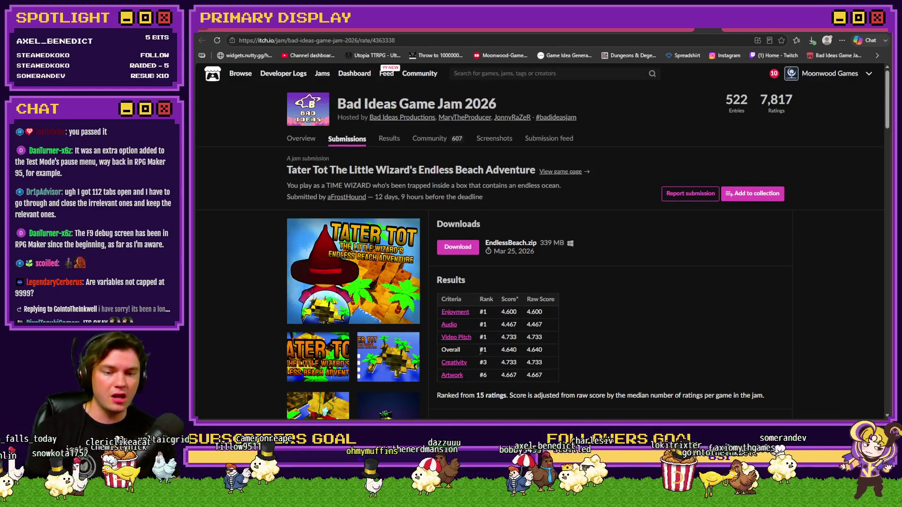
drag(479, 350, 488, 350)
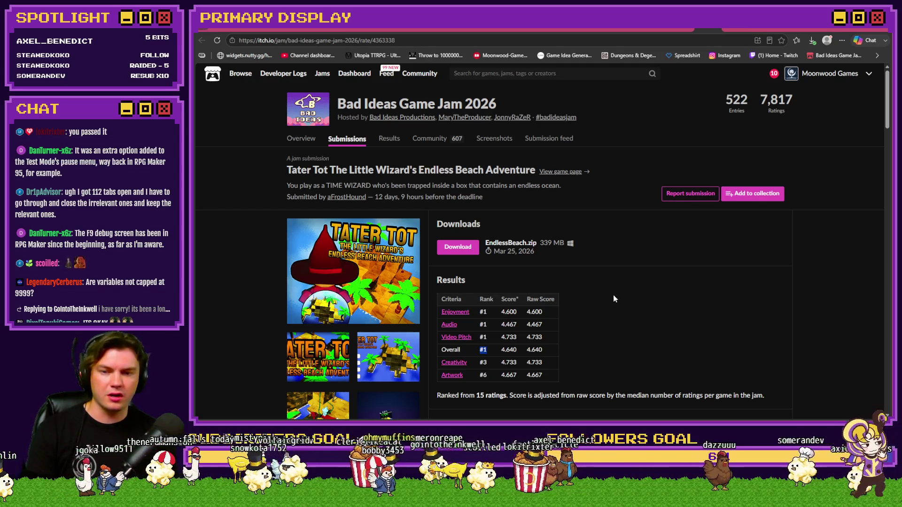
scroll(614, 298, down, 3)
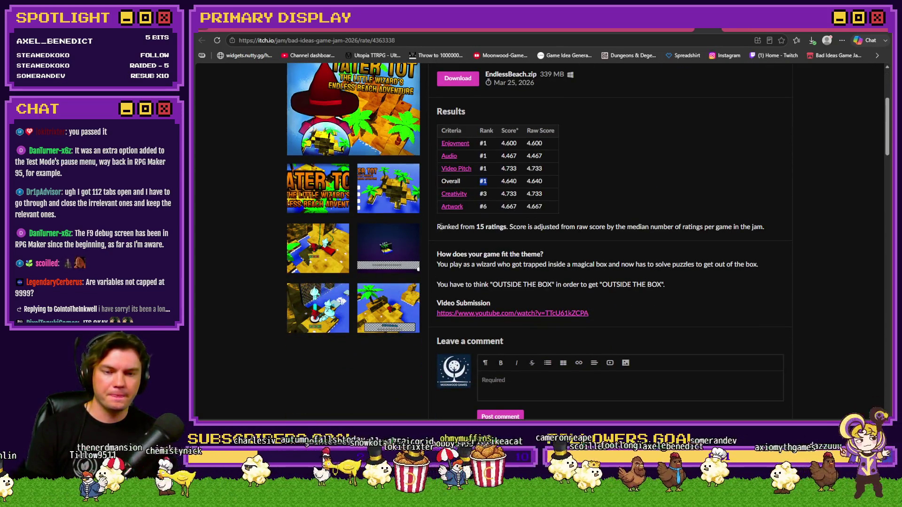
click(478, 227)
drag(478, 228, 505, 228)
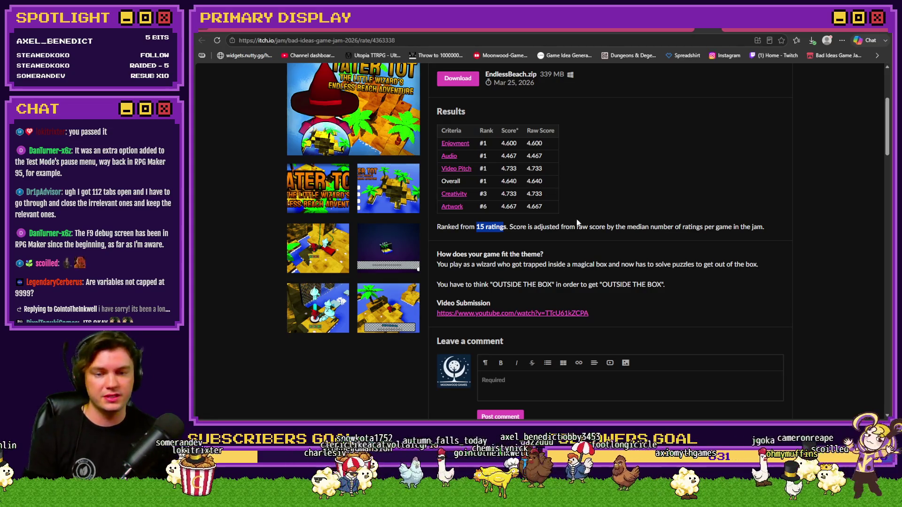
scroll(564, 202, up, 4)
Go back to the submissions grid and open Wub Gets The Cut's rate page
click(546, 184)
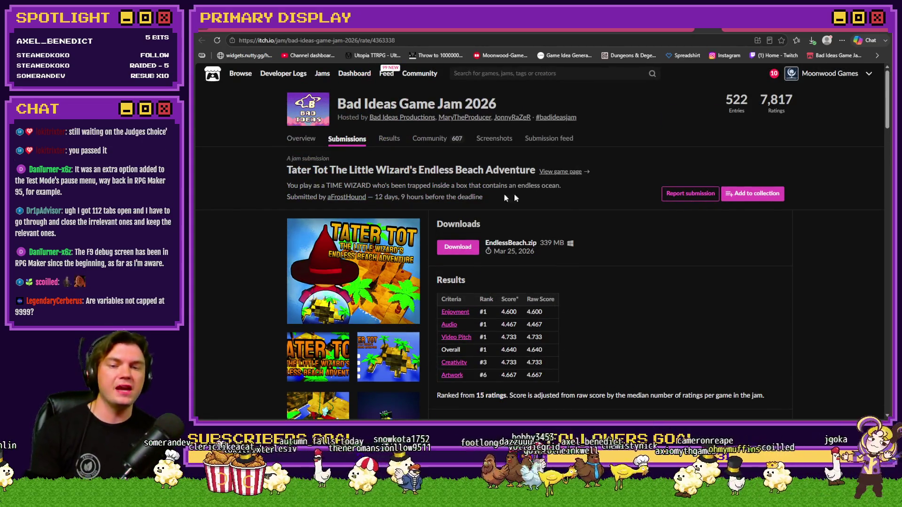
click(345, 143)
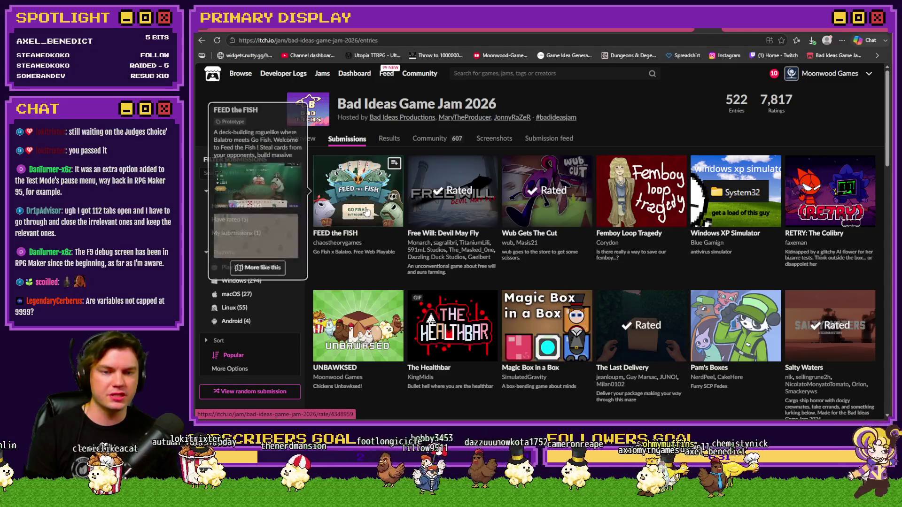
click(523, 235)
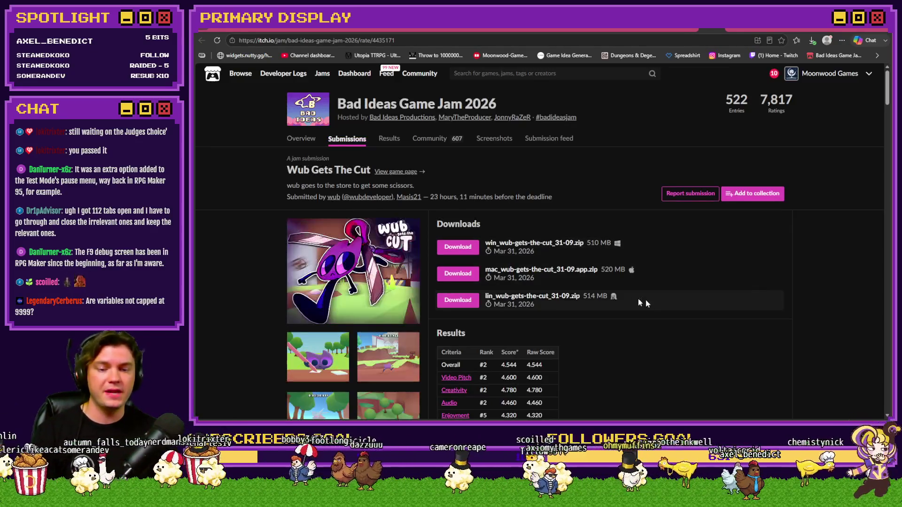
Read Wub Gets The Cut's results, highlighting its 50-ratings count and #2 overall 4.544 score
scroll(659, 298, down, 2)
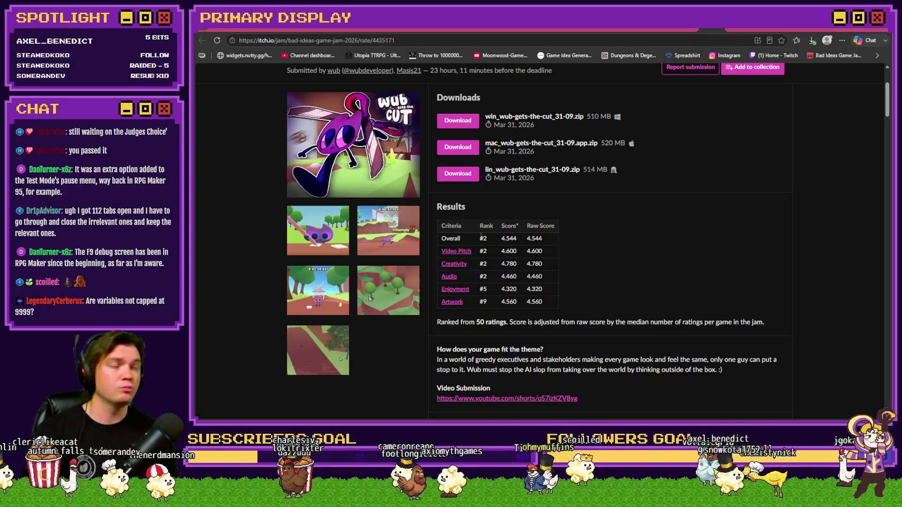
drag(476, 322, 507, 322)
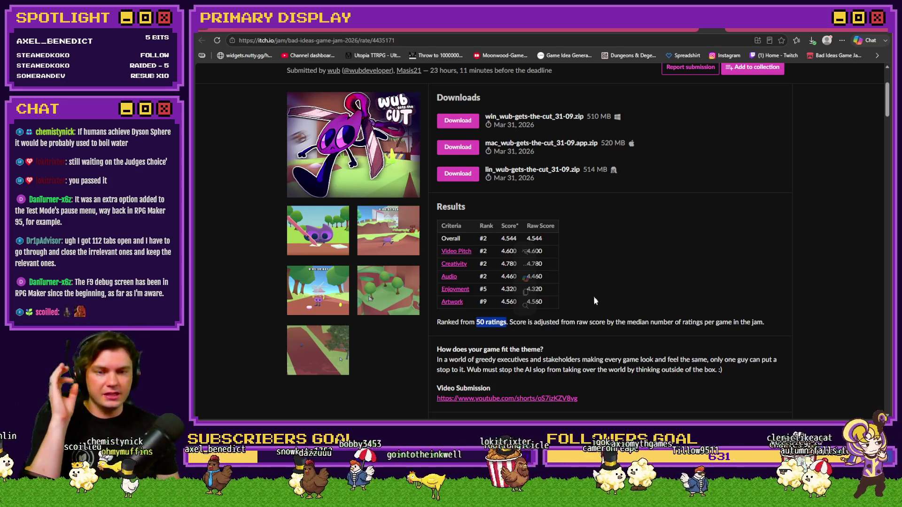
scroll(593, 295, up, 3)
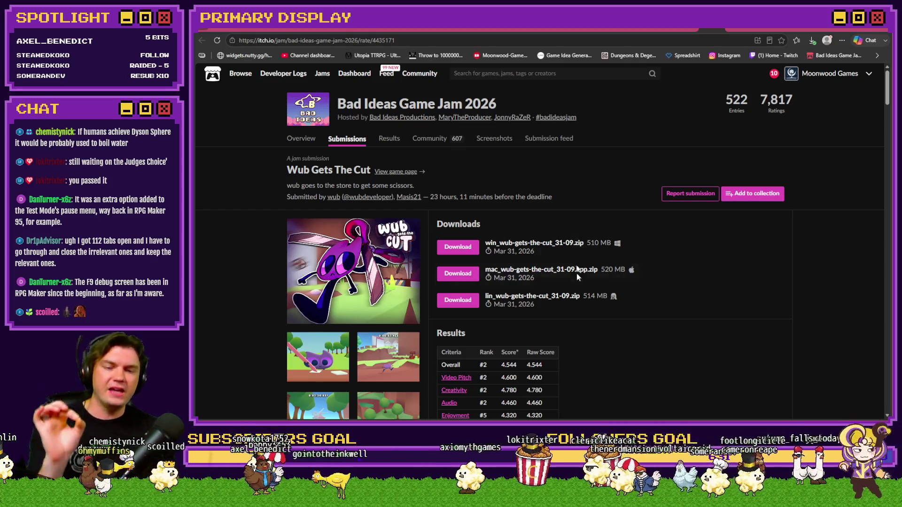
scroll(518, 274, down, 3)
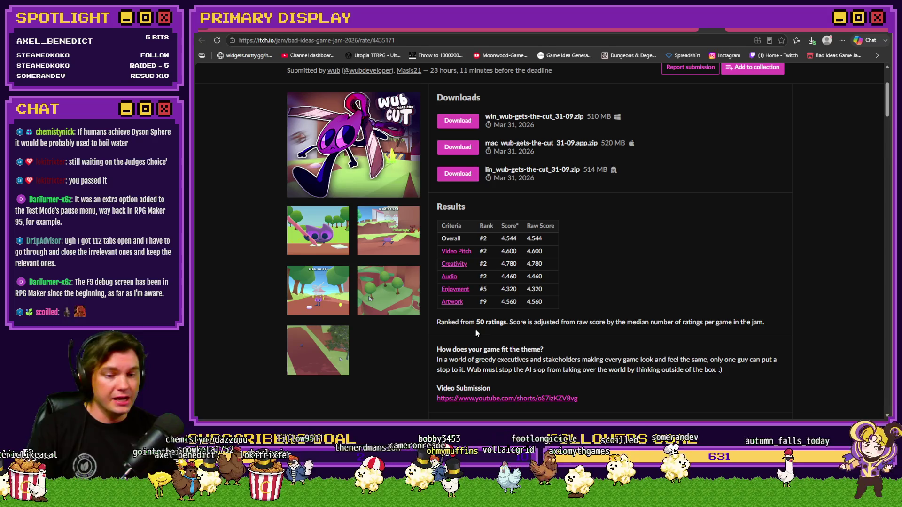
drag(447, 322, 559, 324)
click(561, 323)
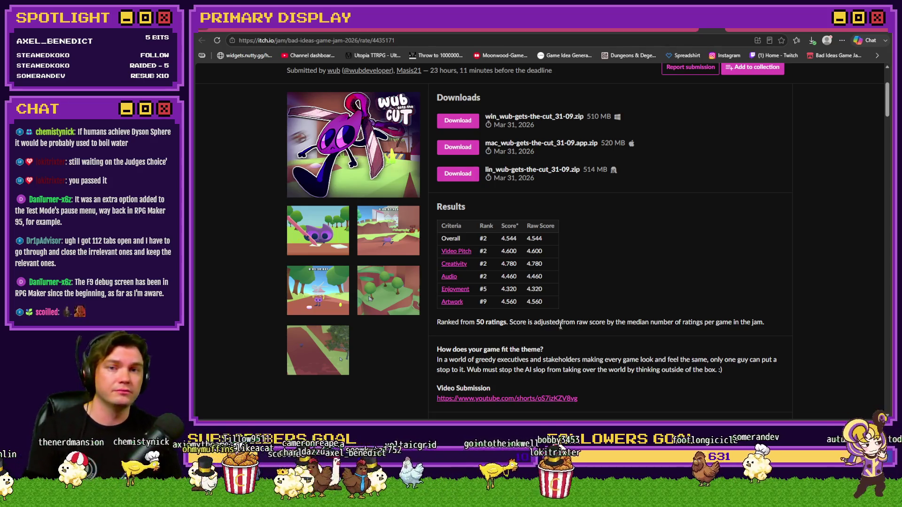
scroll(559, 325, up, 3)
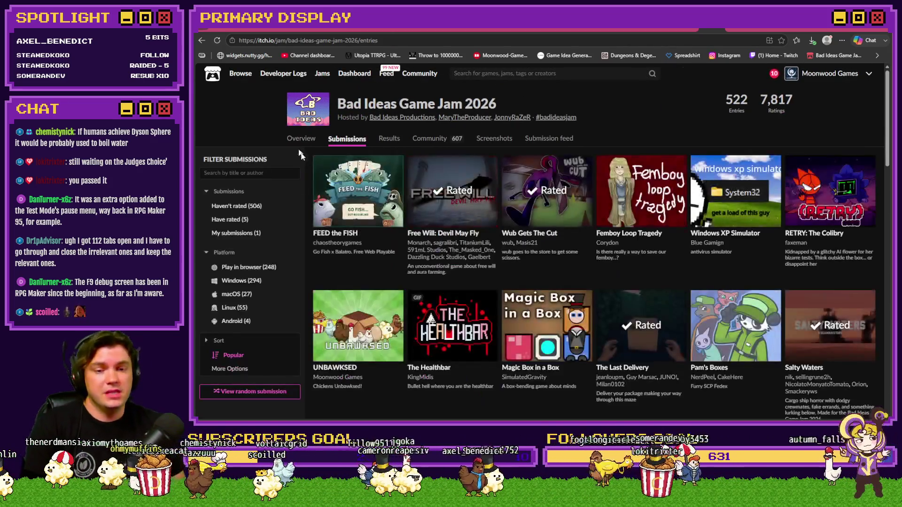
Switch to the browser tab holding the Toasty Jam 2 entries page
scroll(428, 202, down, 2)
scroll(427, 202, up, 1)
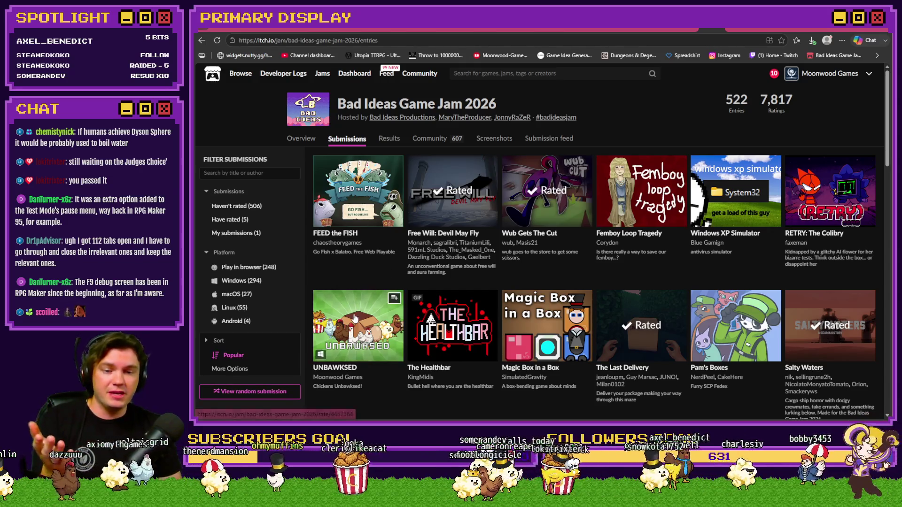
mouse_move(356, 319)
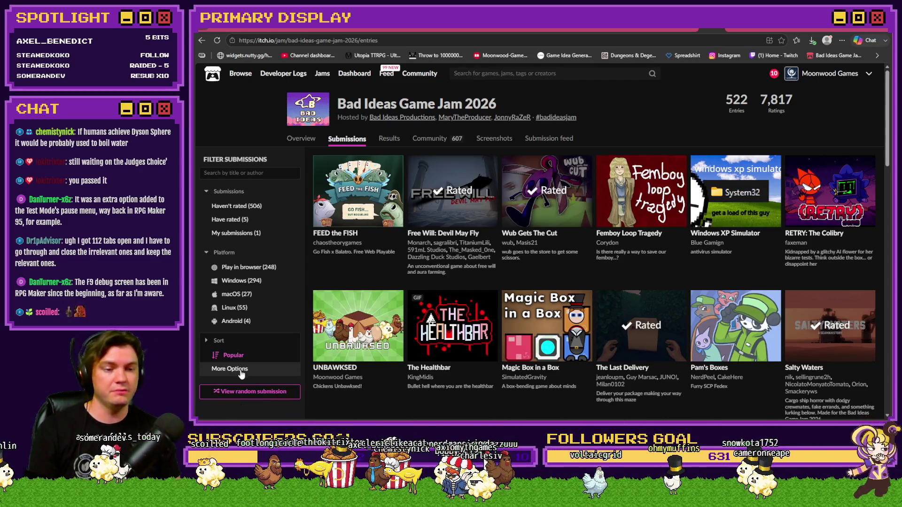
scroll(251, 369, down, 1)
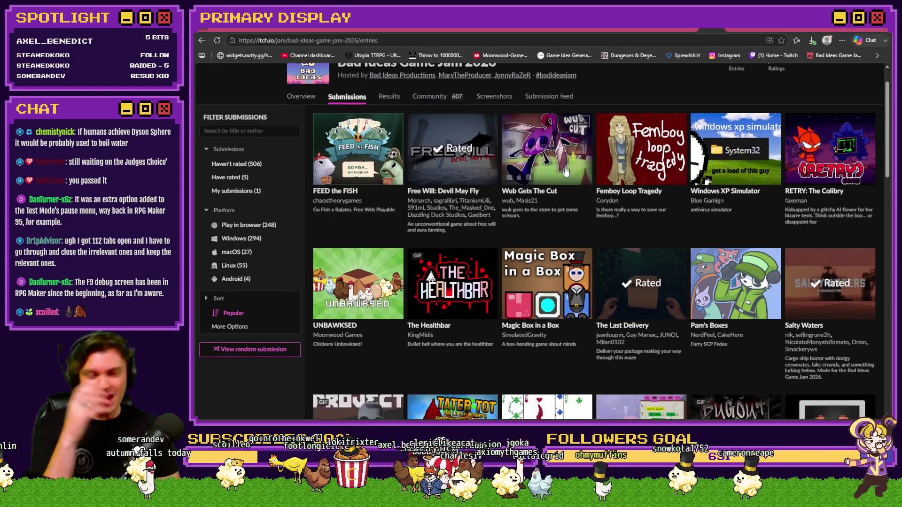
scroll(250, 370, up, 1)
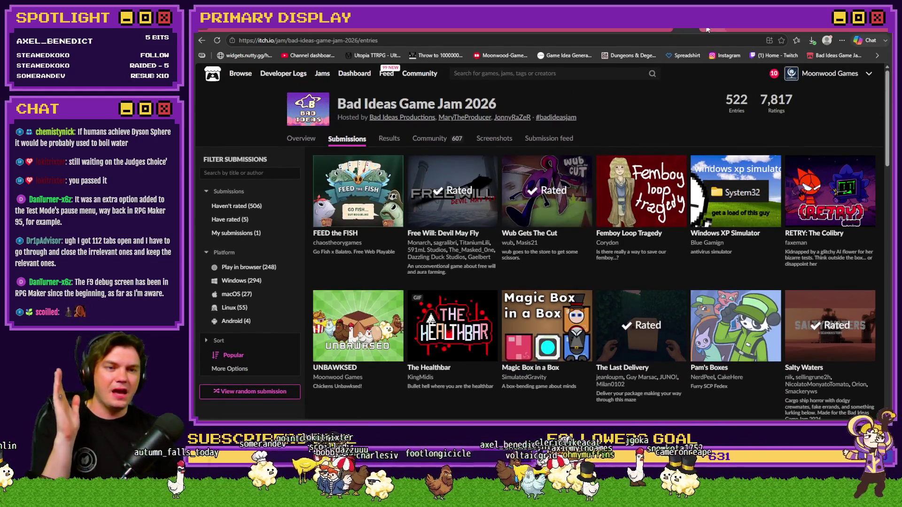
click(708, 29)
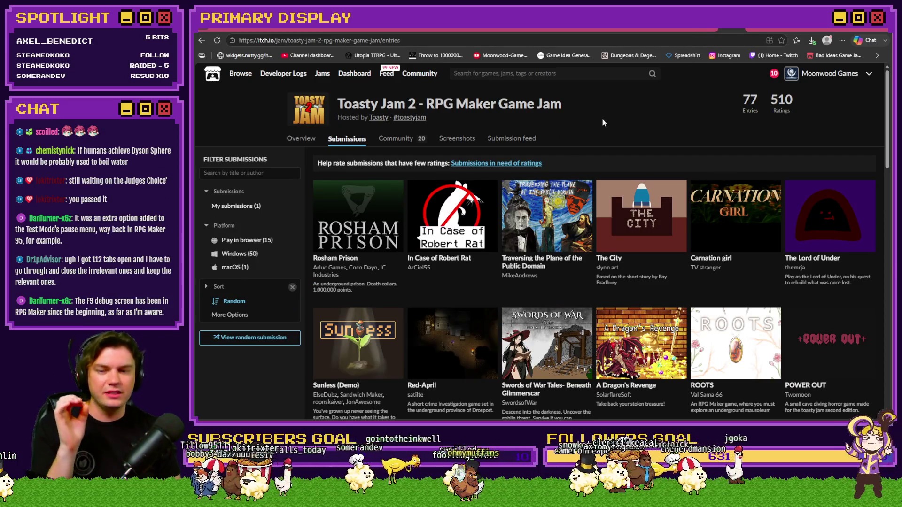
Re-sort Toasty Jam 2 entries through Popular and Most Karma, ending on Least rated
click(238, 323)
click(232, 301)
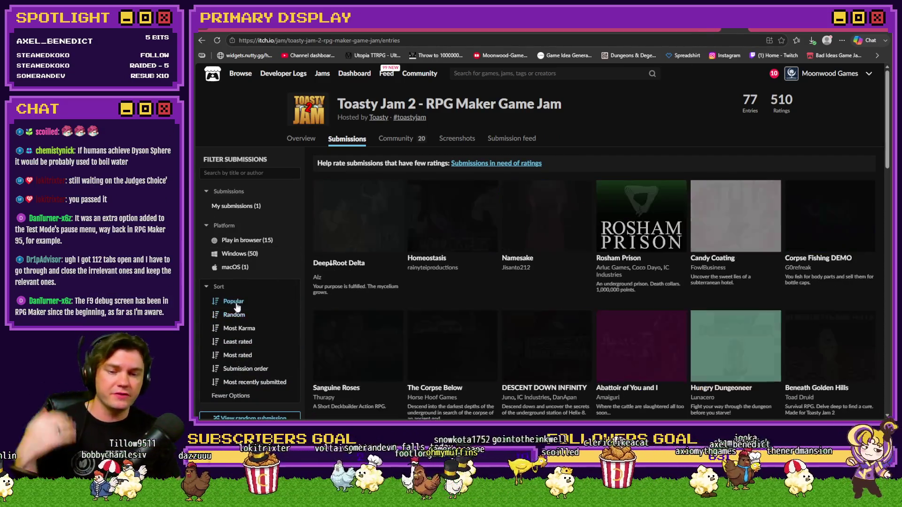
scroll(541, 290, down, 2)
scroll(540, 290, down, 1)
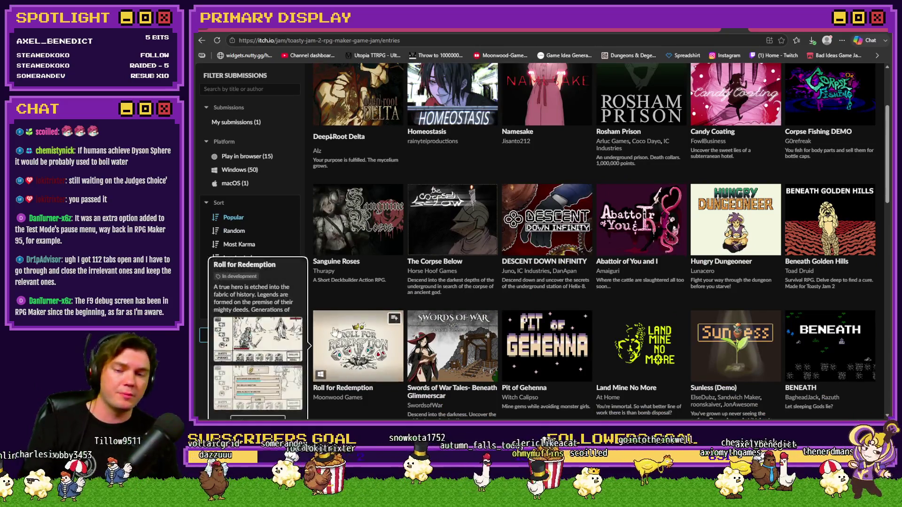
click(235, 244)
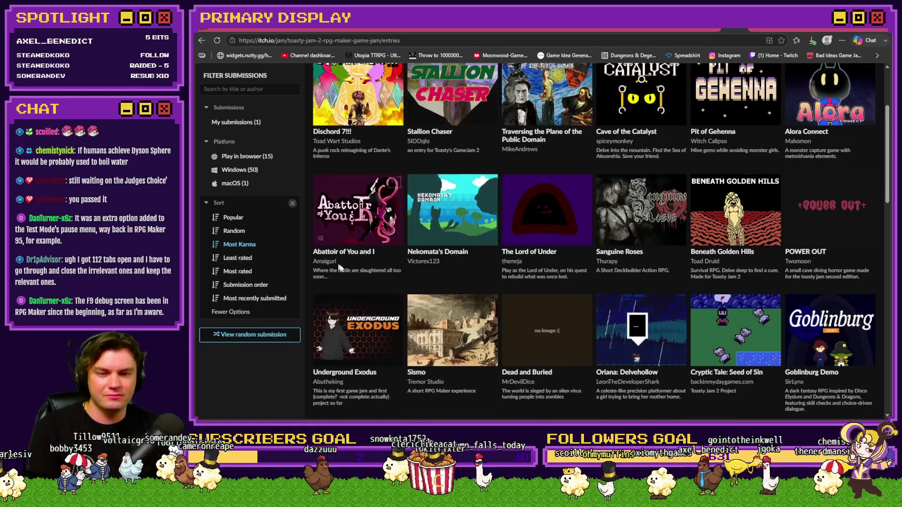
scroll(358, 291, up, 3)
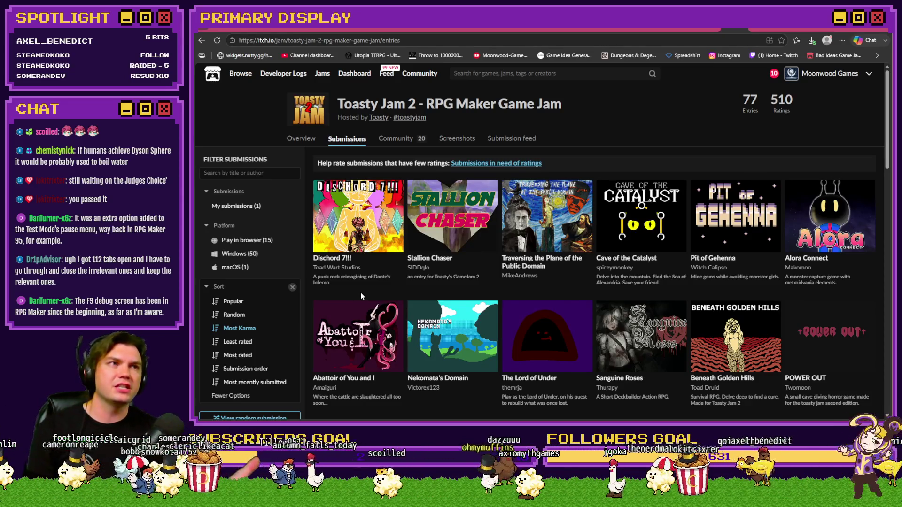
click(250, 344)
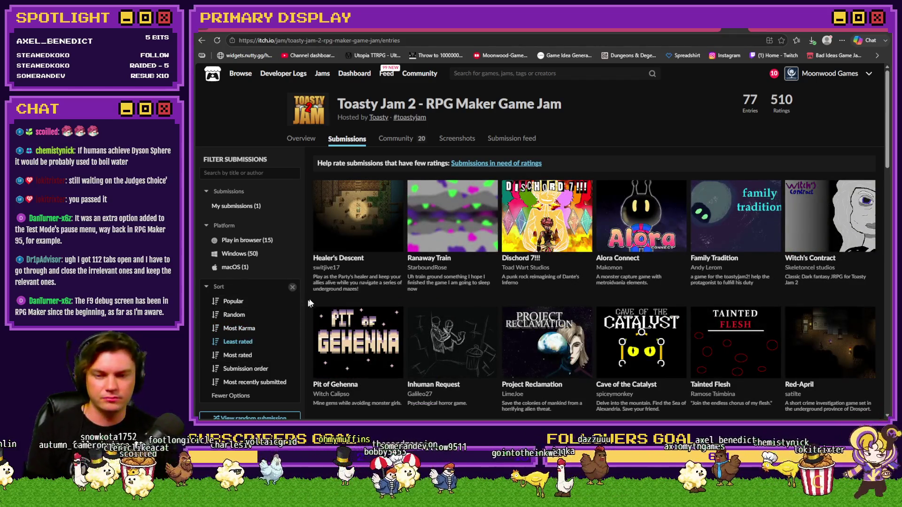
Open Healer's Descent's rate page, which has no ratings yet
click(342, 259)
scroll(622, 305, down, 5)
scroll(635, 307, up, 5)
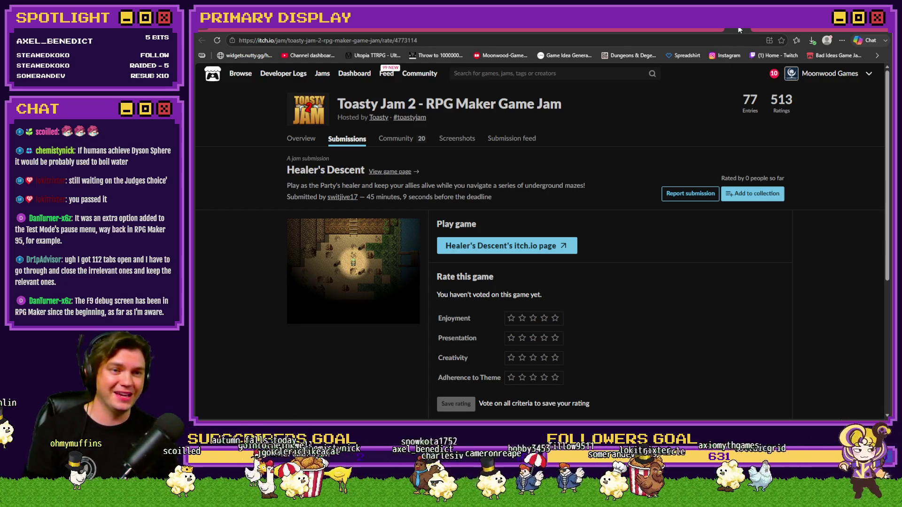
Go back to the entries grid and flip between the open jam tabs
key(alt+Left)
click(704, 27)
click(693, 28)
click(684, 26)
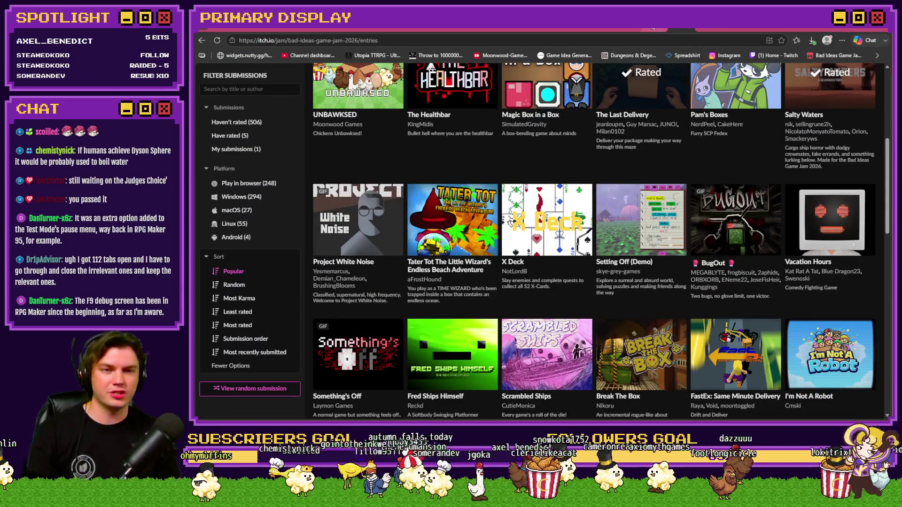
click(653, 28)
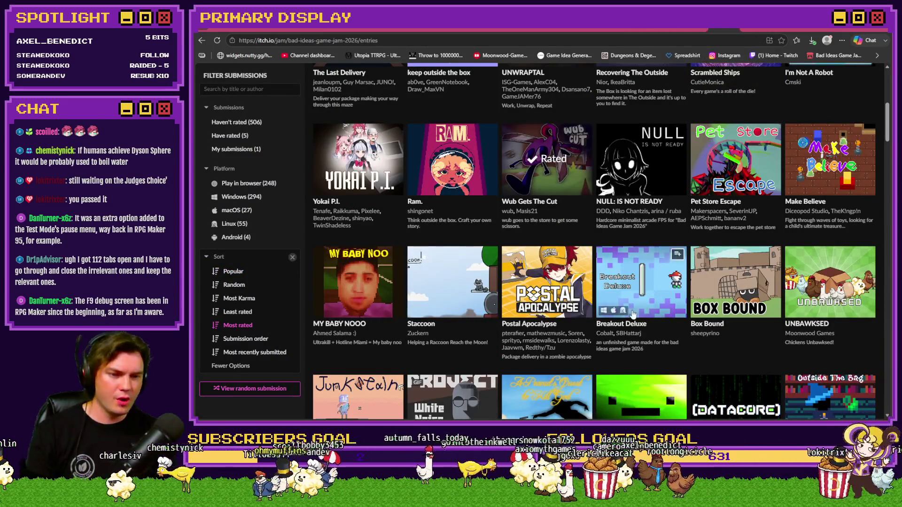
key(alt+Left)
Reach the Toasty Jam 2 overview via Moonwood Games' Roll for Redemption page
click(841, 74)
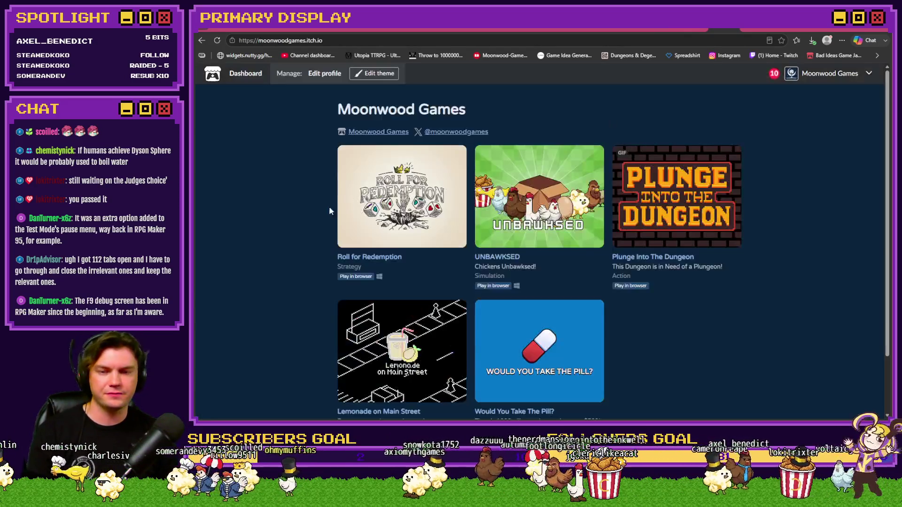
click(391, 228)
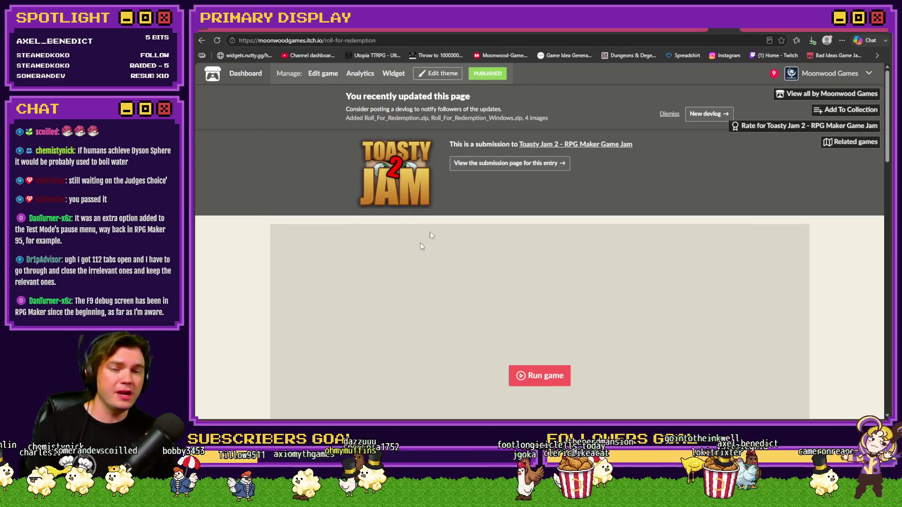
click(531, 145)
scroll(484, 256, down, 5)
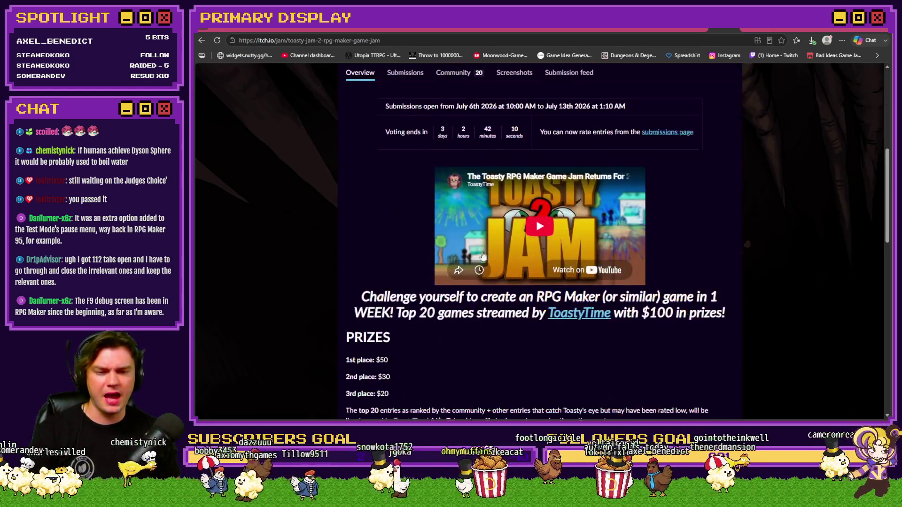
Bring the Toasty Jam 2 submissions grid back into view on itch.io
scroll(356, 268, up, 5)
click(416, 314)
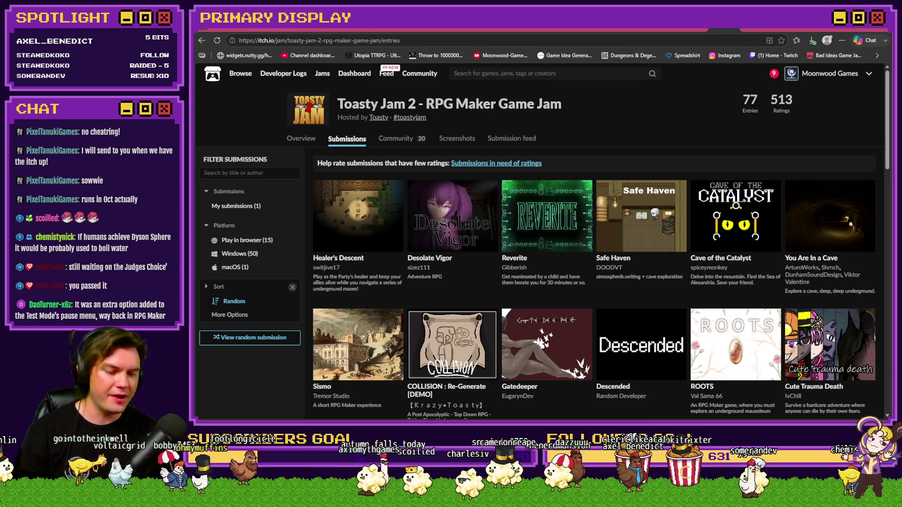
Go to the Steam library, then switch via the browser to the RPG Maker XP editor
key(alt+Tab)
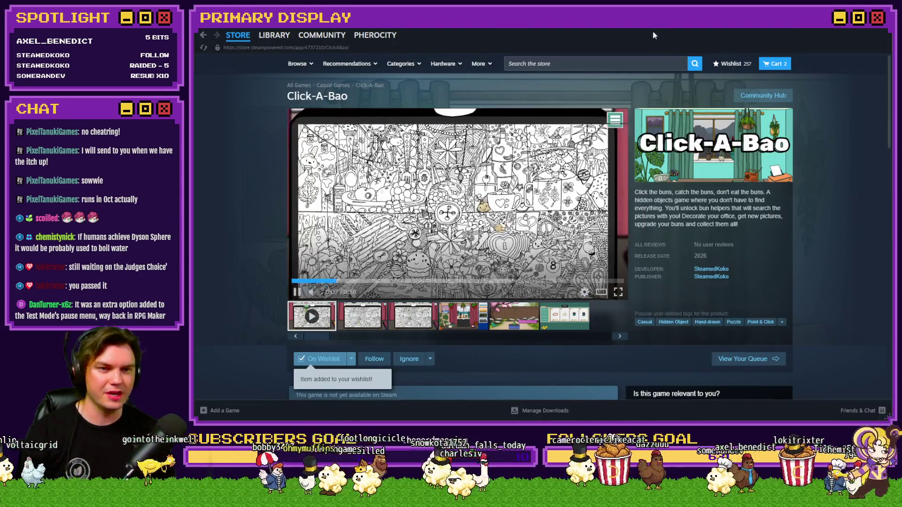
click(277, 35)
key(alt+Tab)
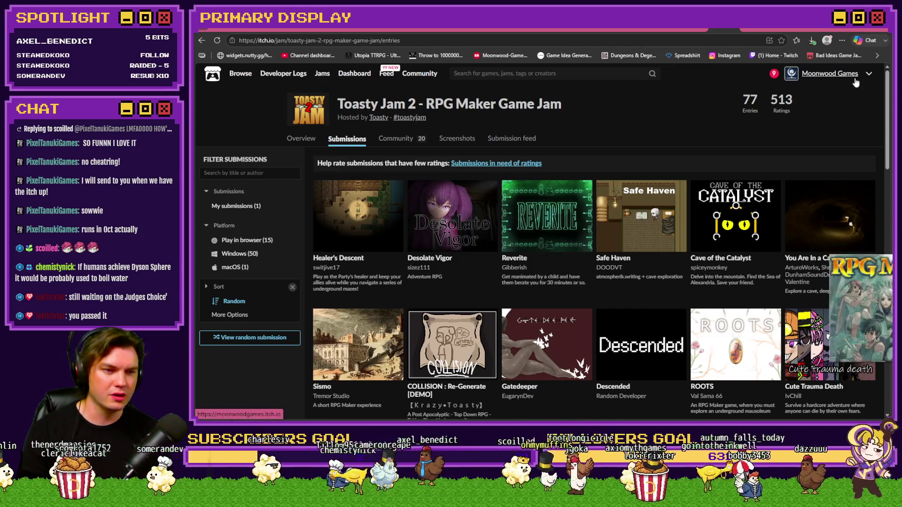
key(alt+Tab)
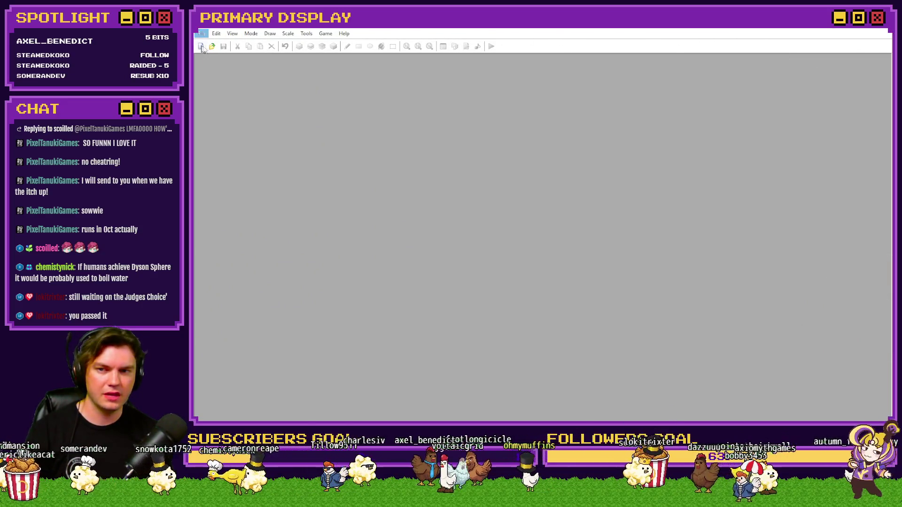
Open Project1 and playtest it with a New Playthrough, moving the game window right
key(ctrl+o)
double_click(642, 193)
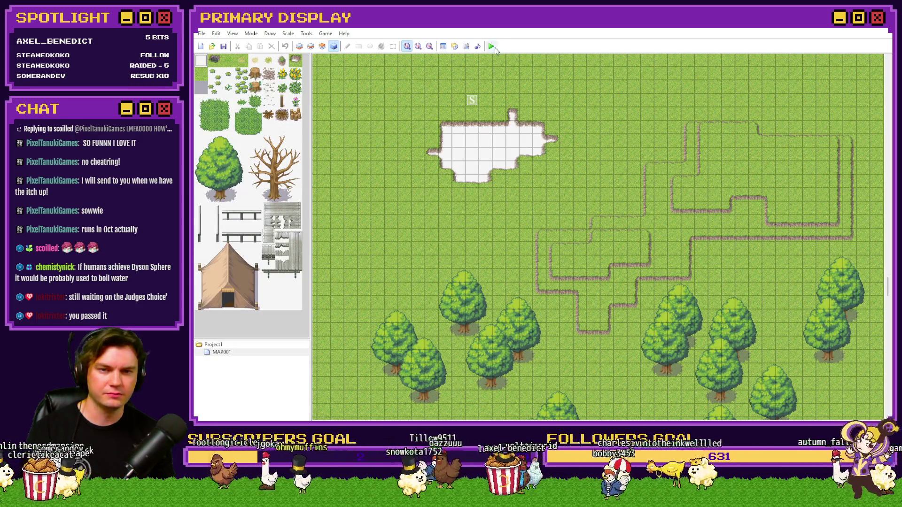
click(494, 47)
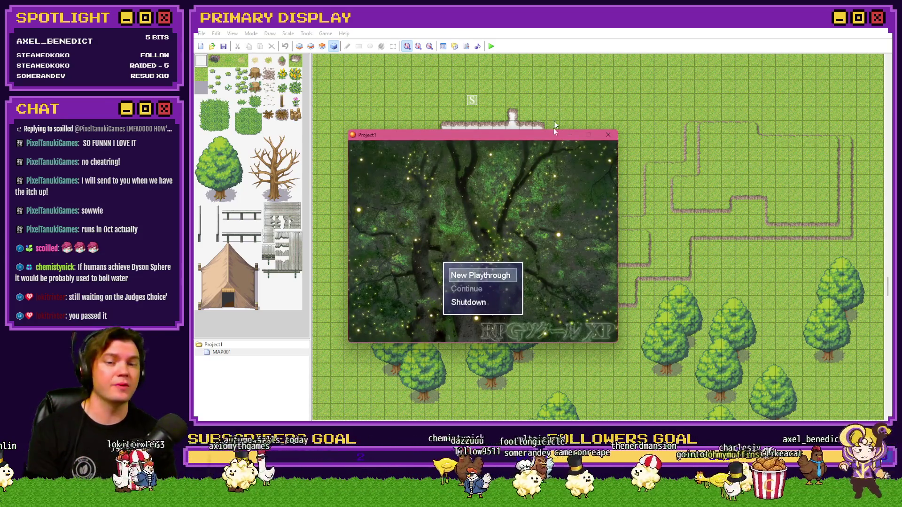
key(Return)
drag(545, 132, 604, 128)
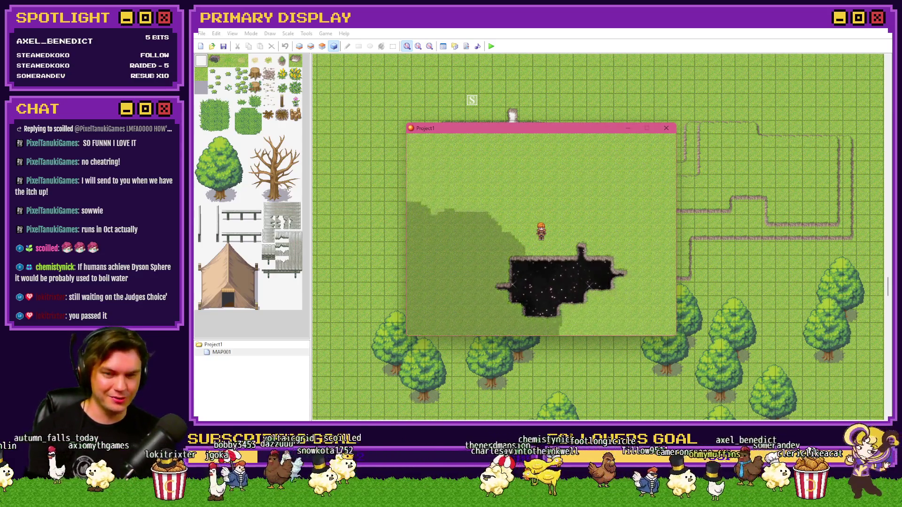
Browse the F9 debug switch and variable groups, then close the test game
key(F9)
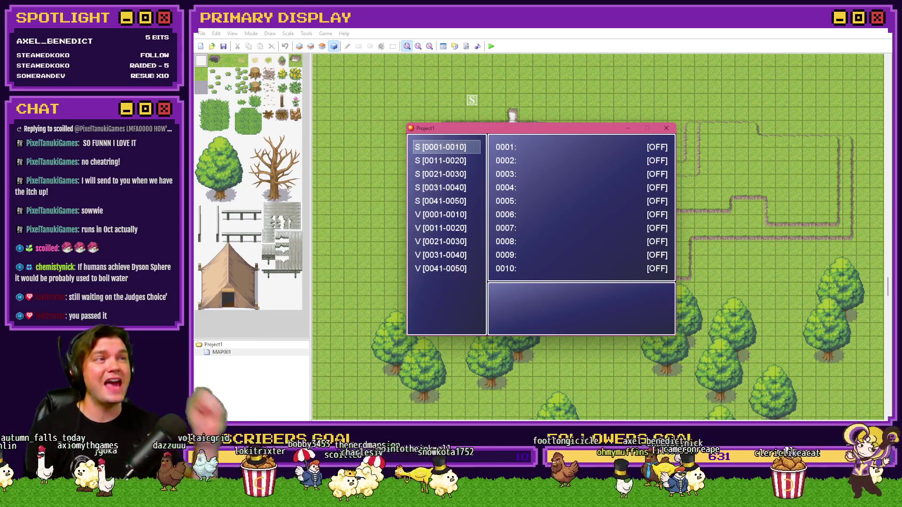
key(Down)
key(Down)
key(Down)
key(Down)
key(Down)
key(Down)
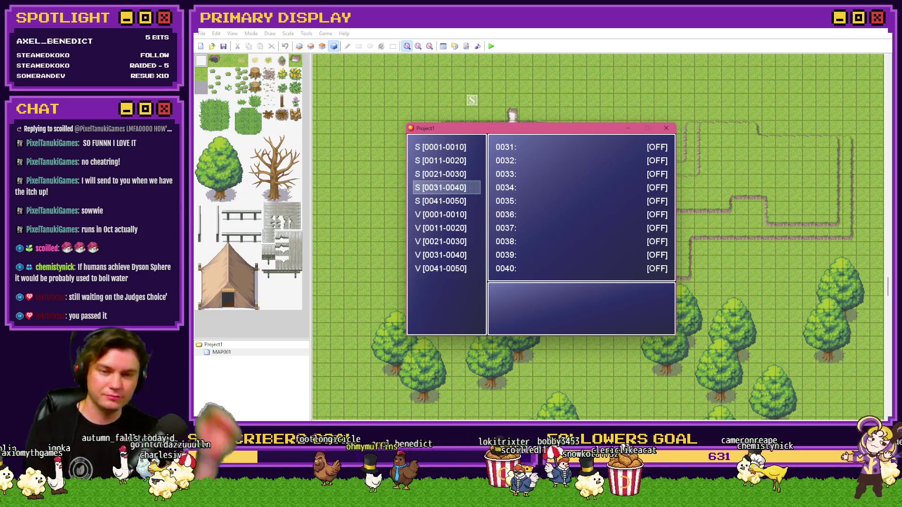
click(666, 128)
key(alt+Tab)
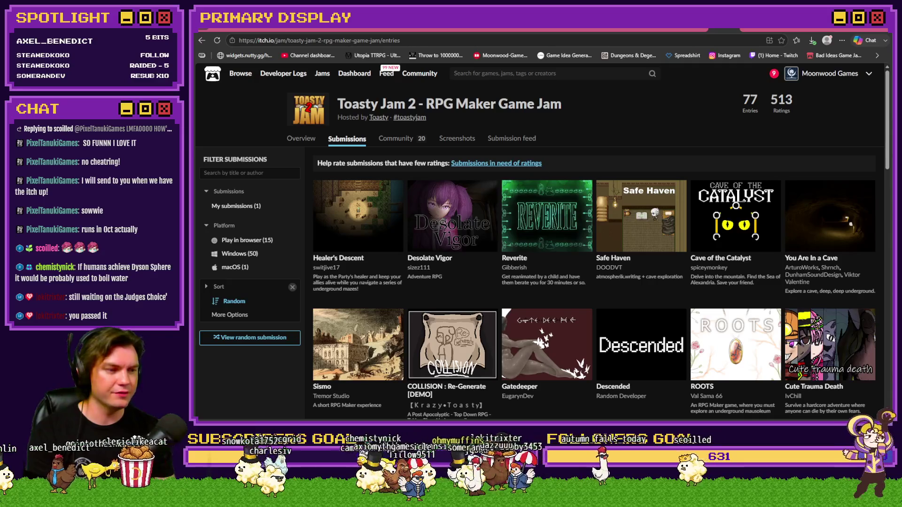
Start a playtest of the untitled RPG Maker 2000 project, centring its window on the map
key(alt+Tab)
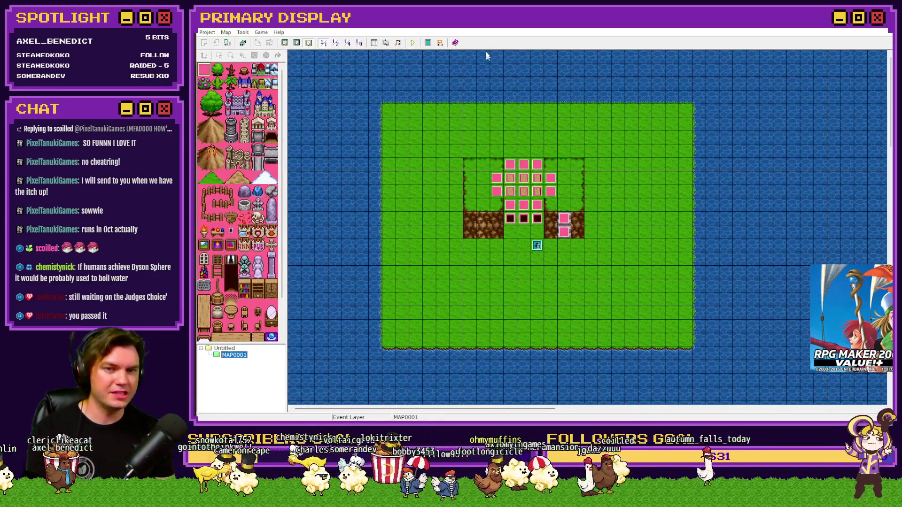
click(412, 43)
mouse_move(805, 206)
mouse_down()
mouse_move(526, 139)
mouse_move(384, 80)
mouse_up()
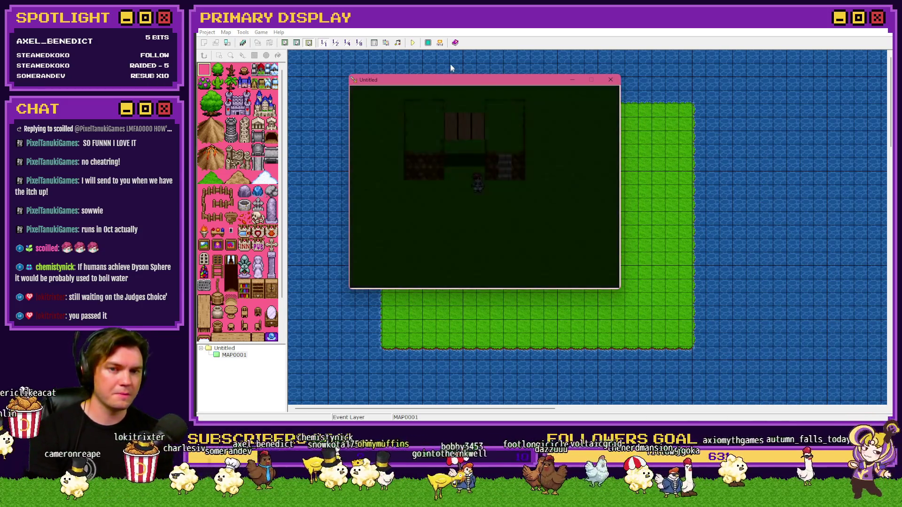
Browse the F9 switch groups, including 0001 On Bridge, then close the playtest
key(F9)
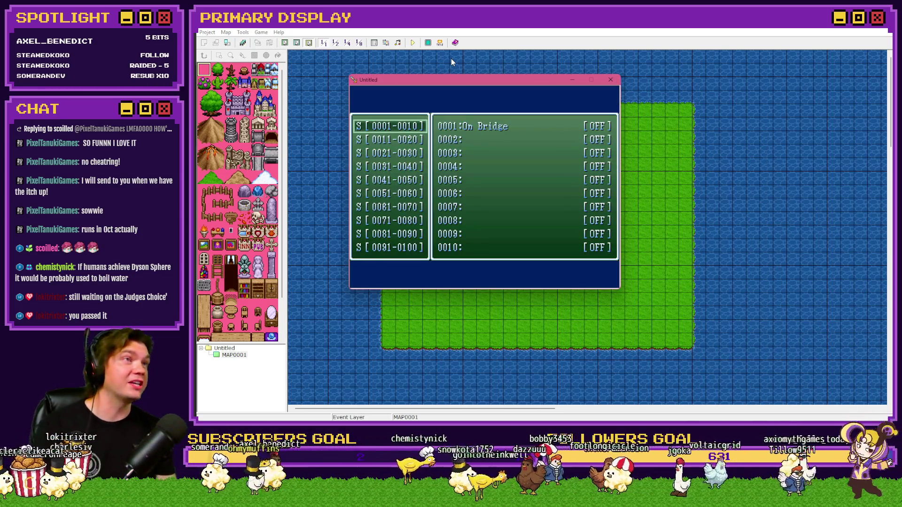
key(Down)
key(Down)
key(Down)
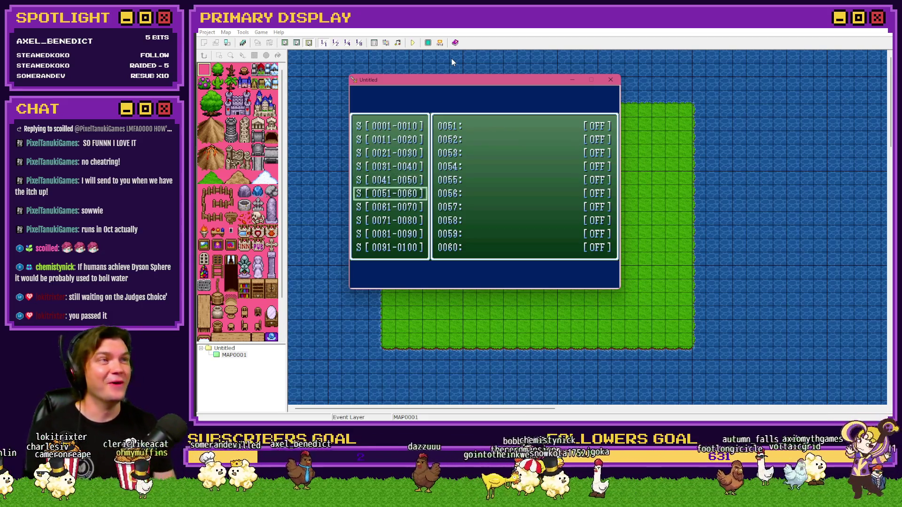
key(Down)
key(Down)
key(Down)
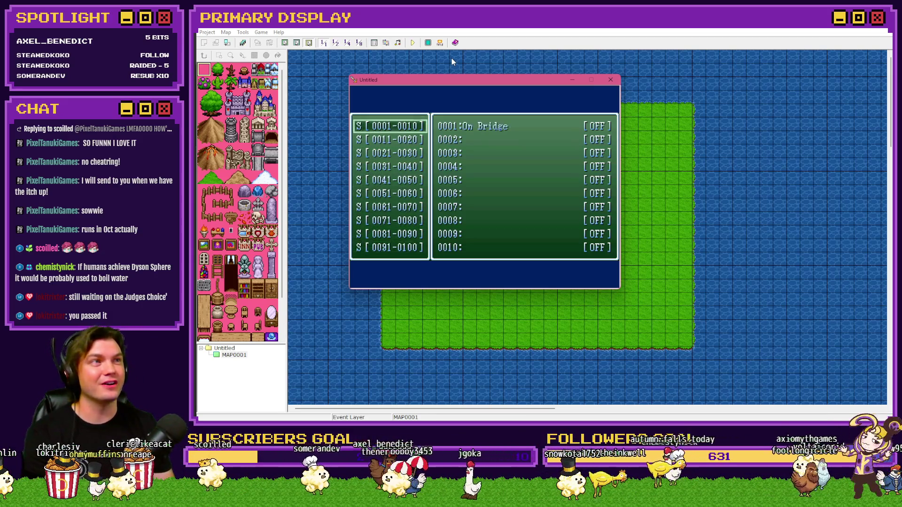
key(Up)
key(Up)
key(Up)
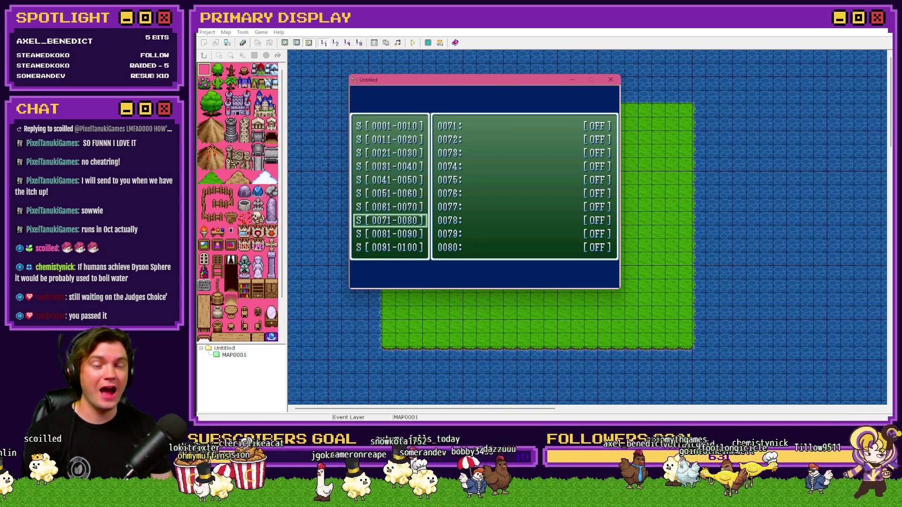
click(610, 79)
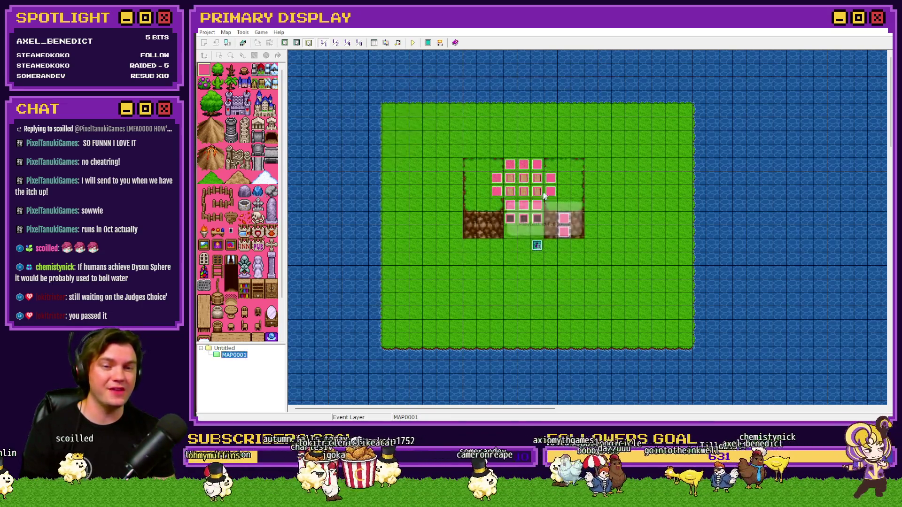
Create a map event whose page condition is variable 0001, renamed 'Test'
right_click(622, 182)
click(633, 185)
click(370, 172)
click(451, 172)
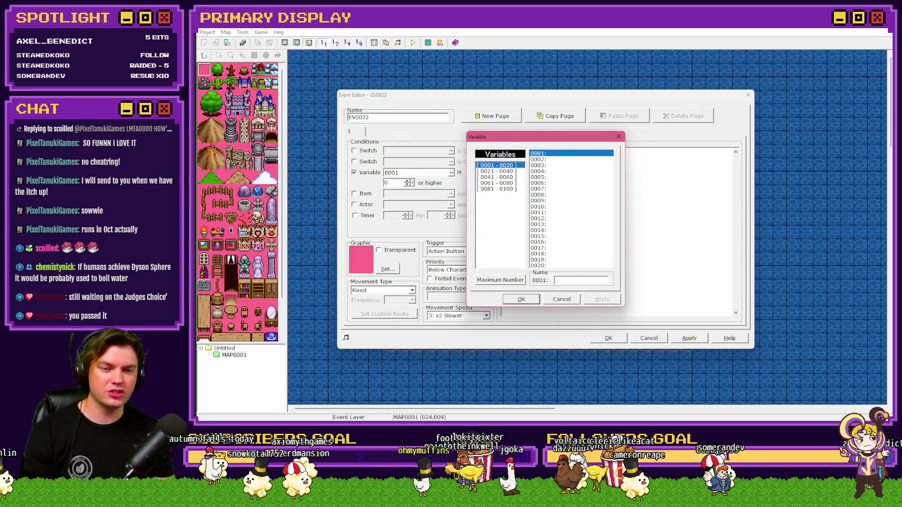
click(575, 280)
text(Test)
click(534, 302)
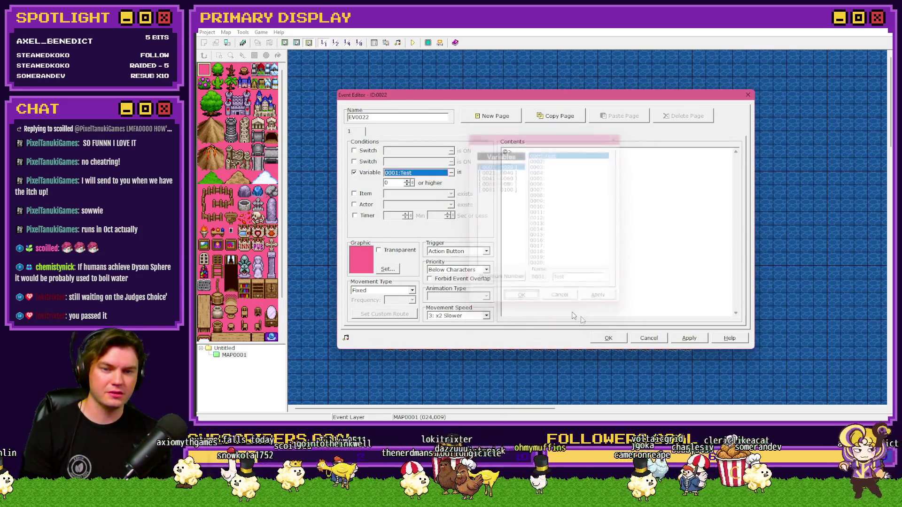
click(609, 338)
Save the project and playtest it, starting a new game
click(413, 43)
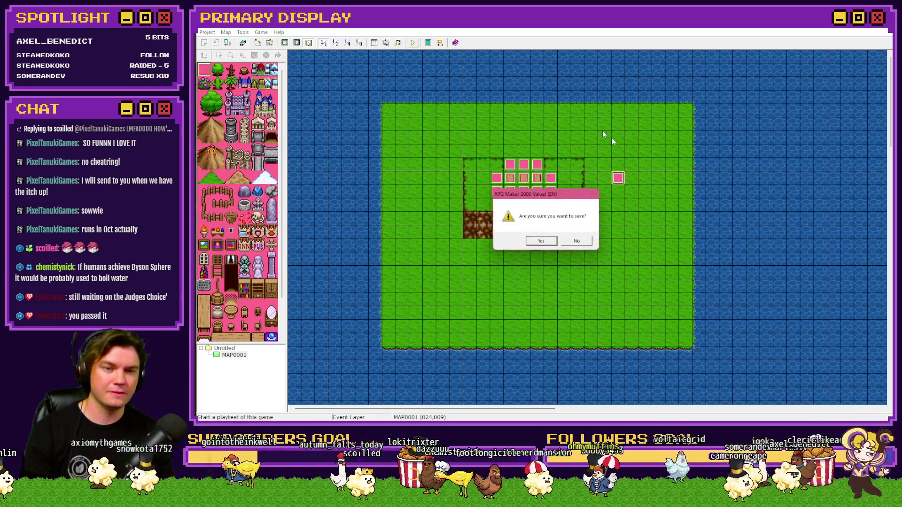
click(536, 241)
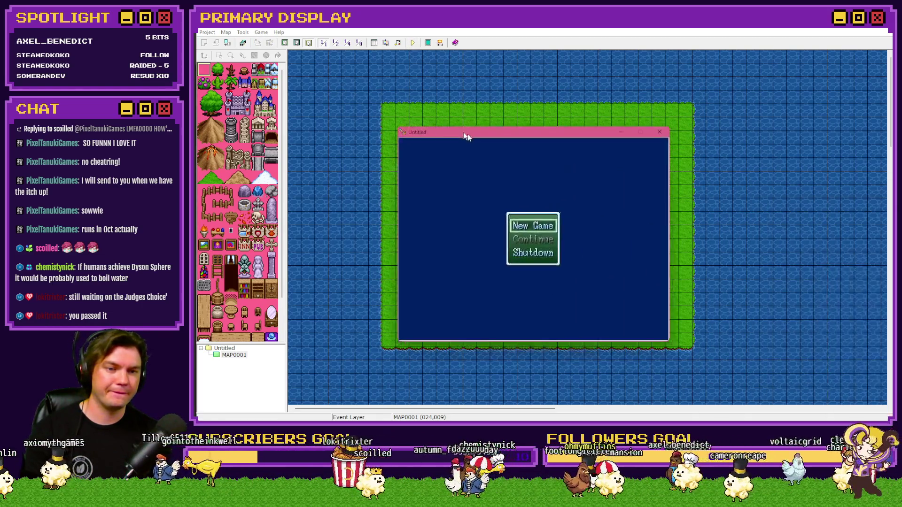
drag(472, 138, 452, 125)
key(Return)
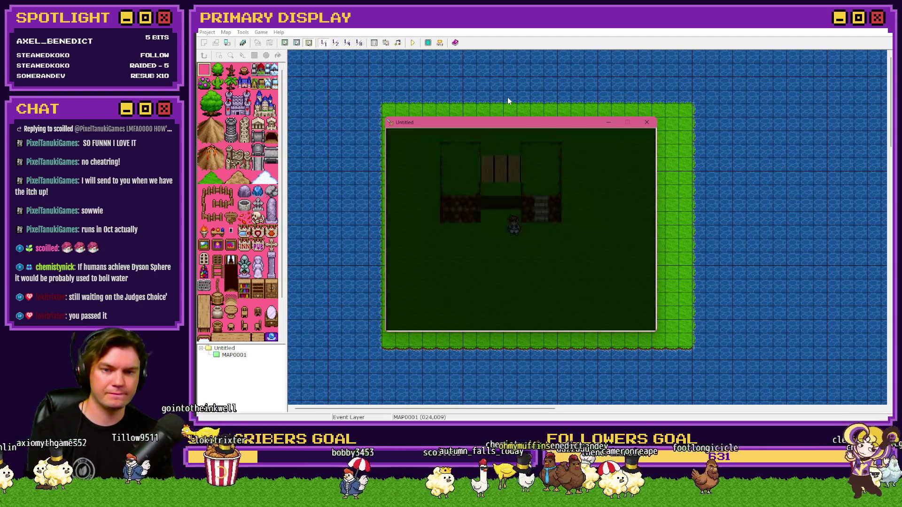
Open the F9 debug list and flip between the variable and switch groups
key(F9)
key(Up)
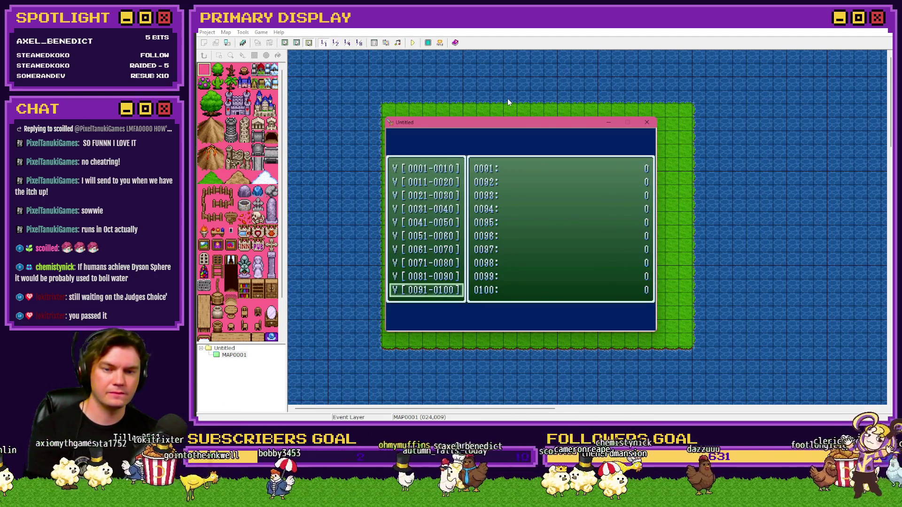
key(Down)
key(Up)
key(Page_Up)
key(Page_Down)
key(Page_Up)
key(Up)
key(Up)
key(Up)
key(Up)
key(Up)
key(Up)
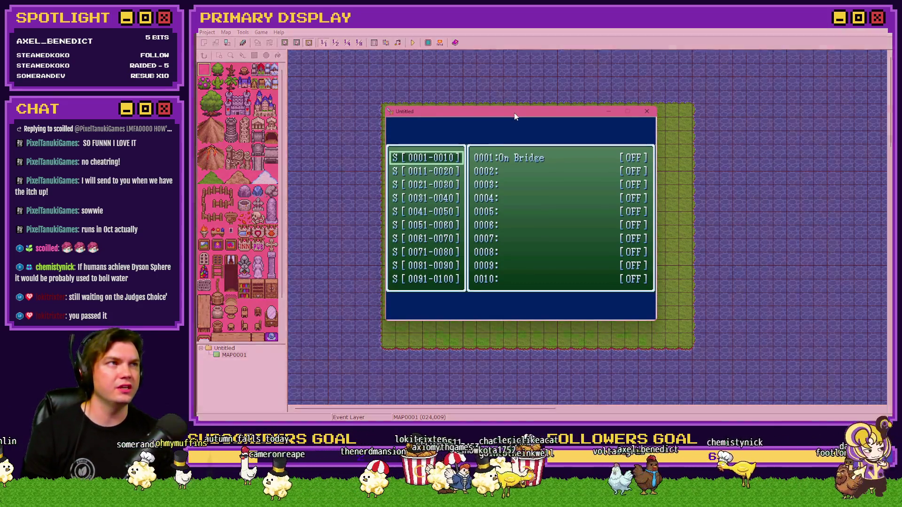
Find variables 0001-0010, showing Test at 0, then close the playtest
drag(515, 121, 323, 19)
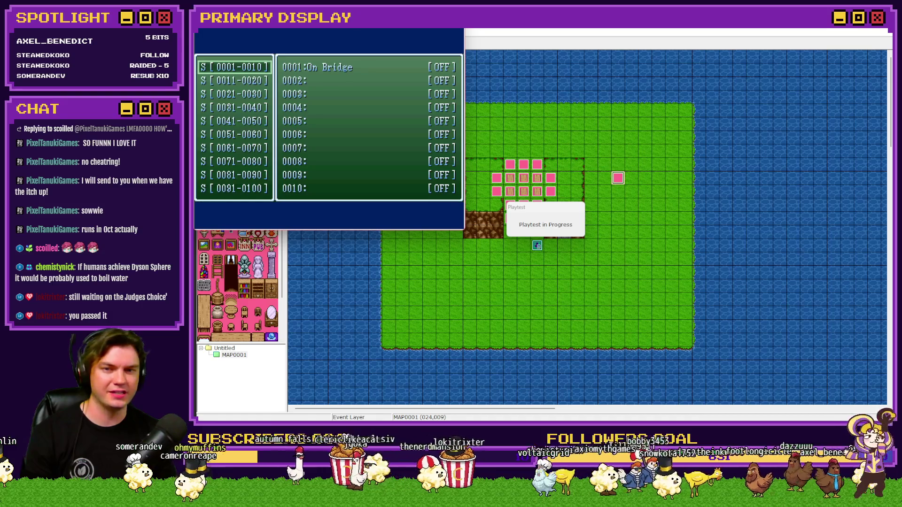
key(Down)
key(Down)
key(Down)
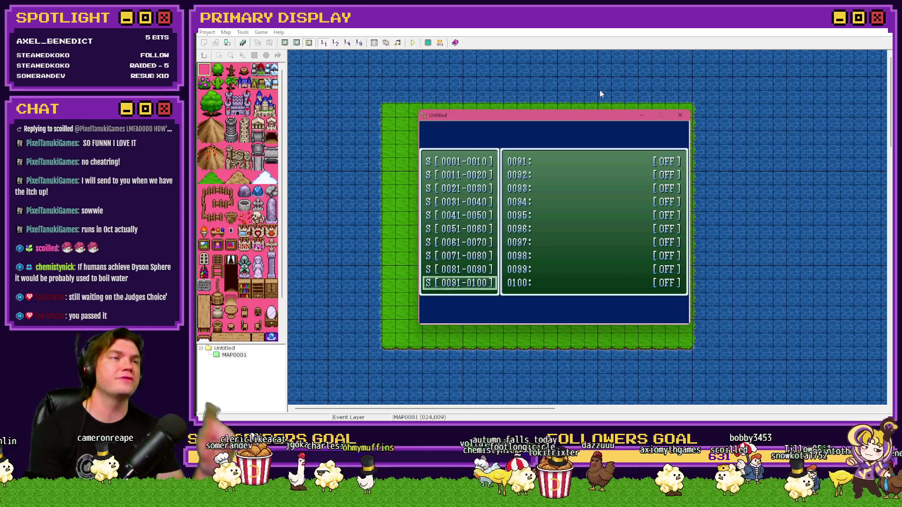
key(Page_Down)
key(Up)
key(Up)
key(Up)
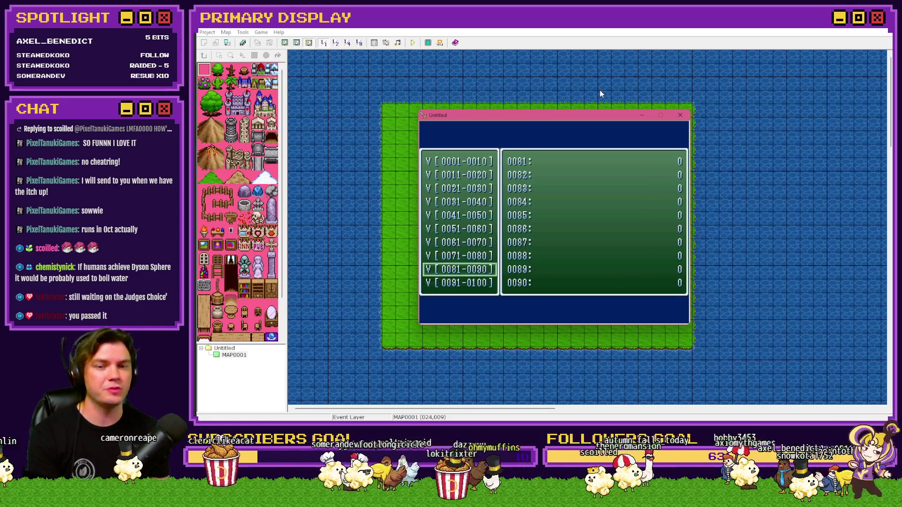
key(Up)
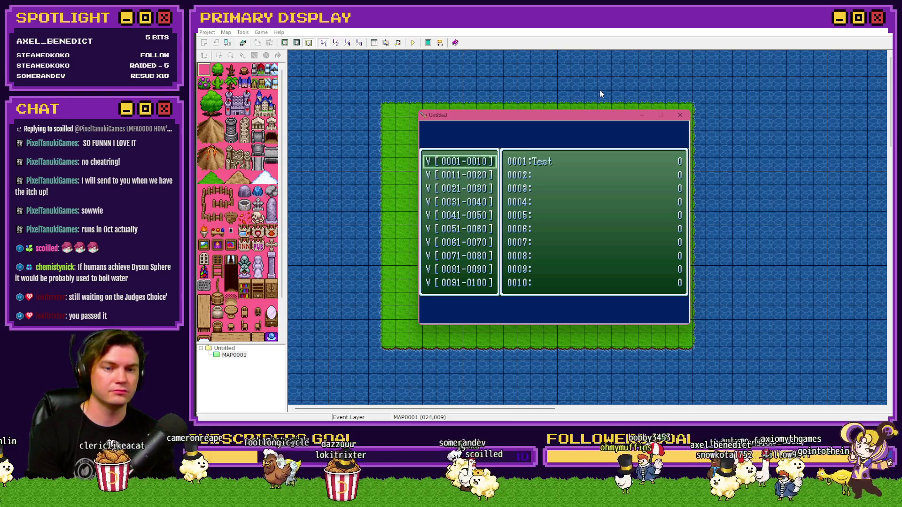
key(Page_Up)
key(Page_Down)
key(Down)
key(Down)
key(Down)
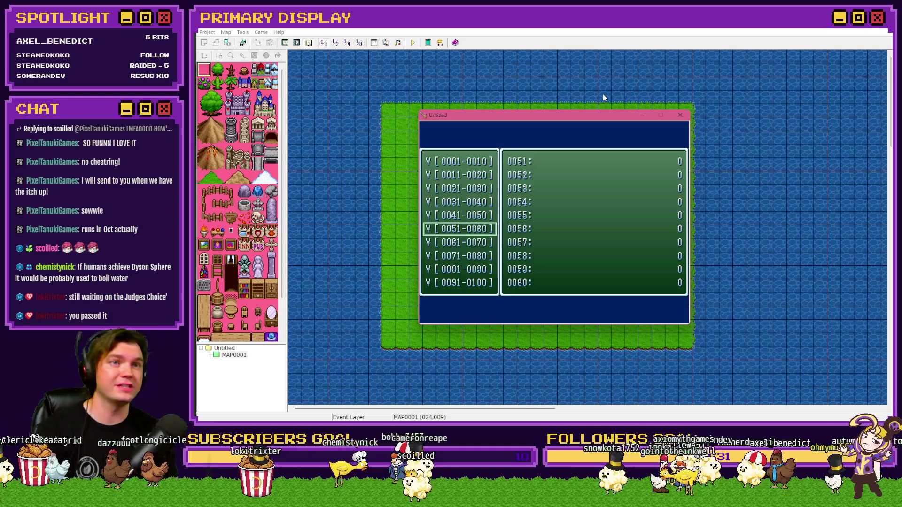
click(680, 115)
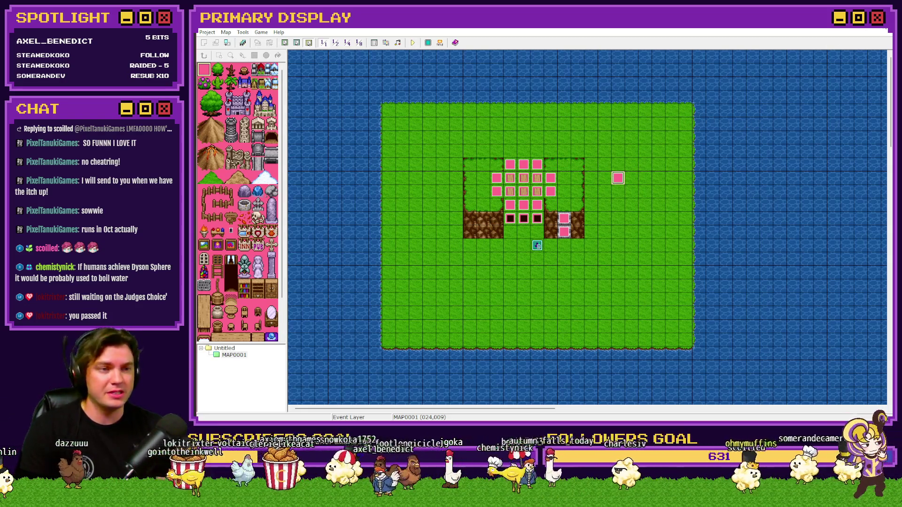
key(alt+Tab)
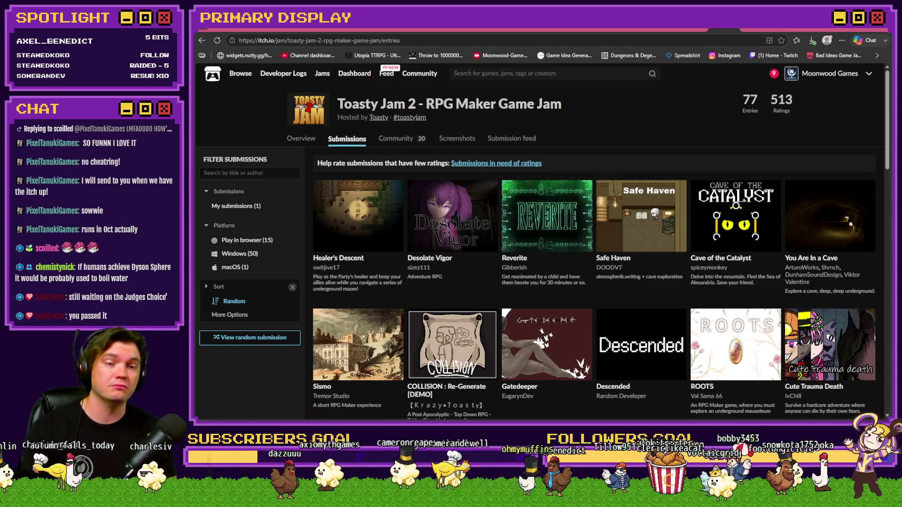
Switch from the itch.io jam page to the RPG Maker MV editor on TheTomb map
key(alt+Tab)
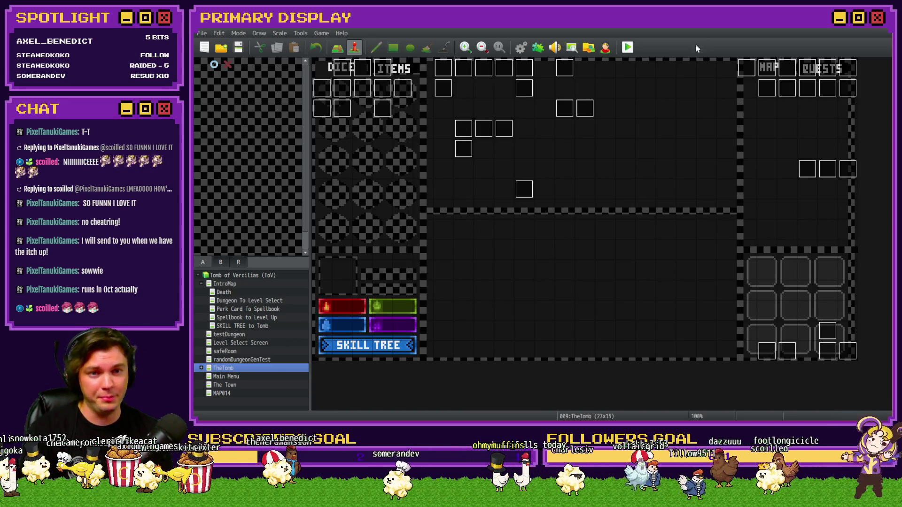
Playtest the game, take the Grave Robber's Rush perk card, and open the F9 debug list
click(628, 47)
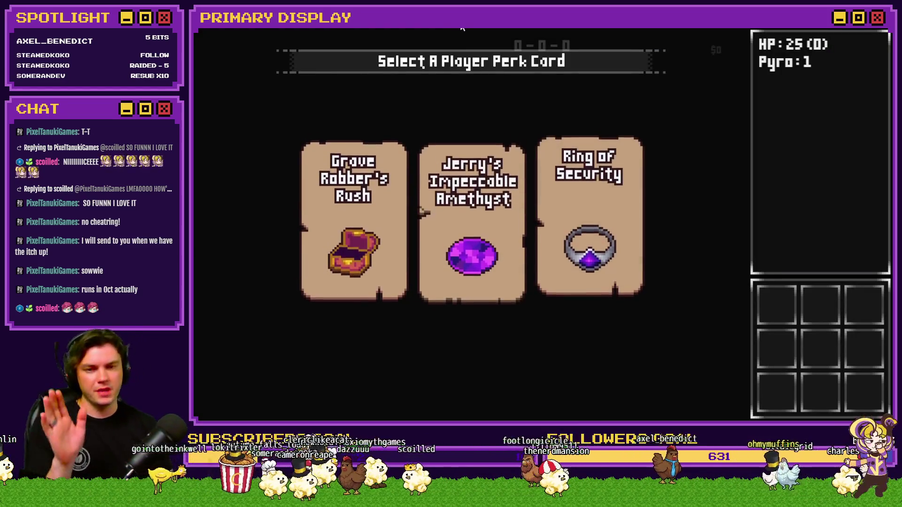
click(372, 198)
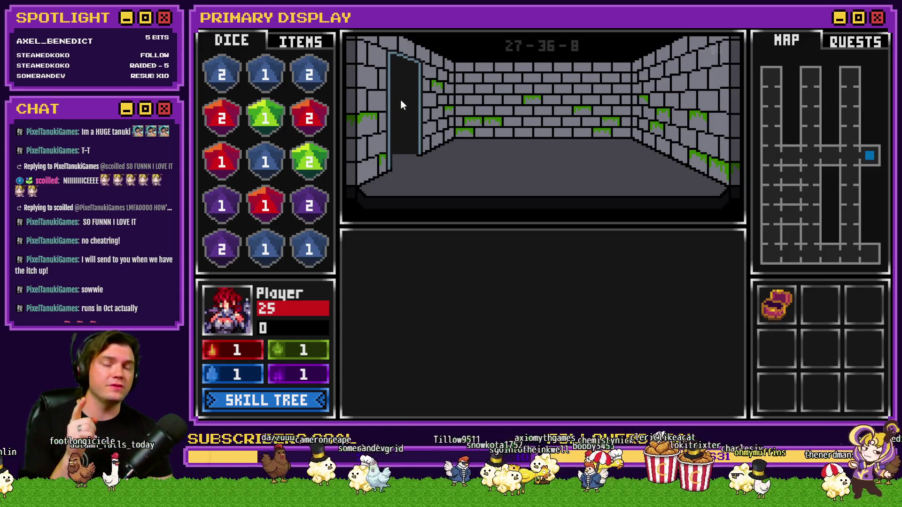
key(F9)
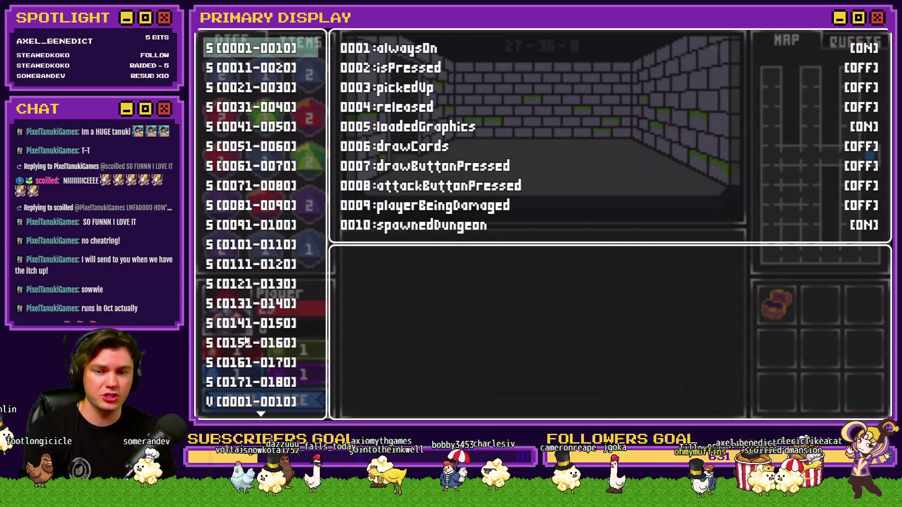
Show debug variables 0011-0020, including backpack slots and dice picked up
scroll(249, 324, down, 5)
click(240, 306)
key(Down)
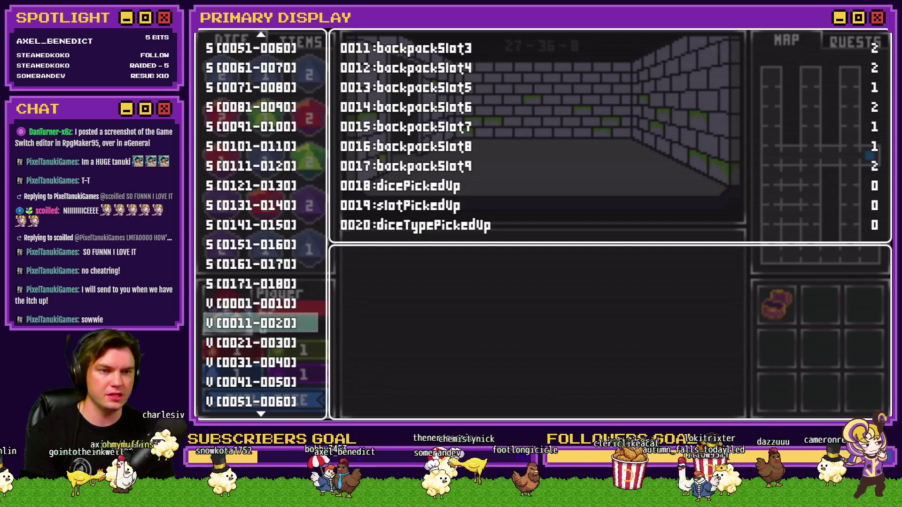
Close the game test and maximize the developer tools with the console showing
click(848, 31)
double_click(712, 71)
key(Escape)
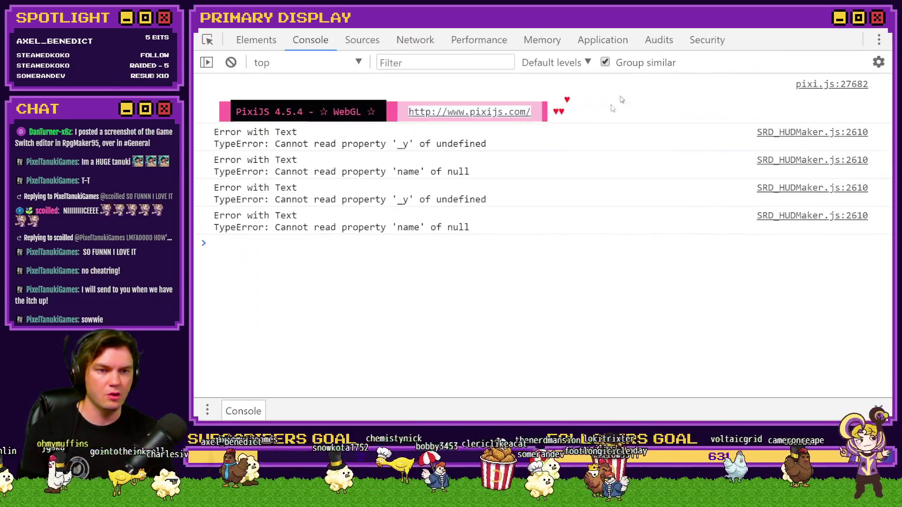
text($gameVariables.setValue(101, 10000))
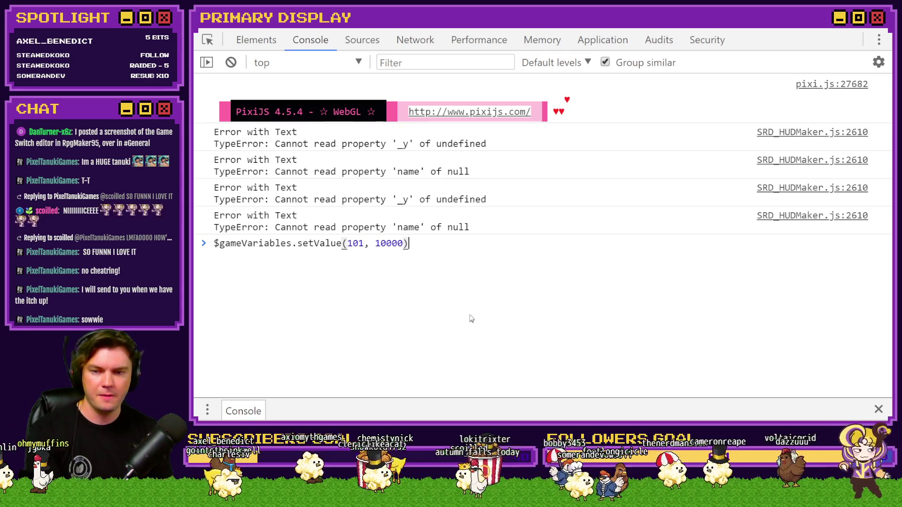
key(Left)
key(Left)
key(Left)
key(Left)
key(BackSpace)
key(Right)
key(Right)
key(Right)
key(Right)
key(Right)
key(Right)
key(BackSpace)
key(BackSpace)
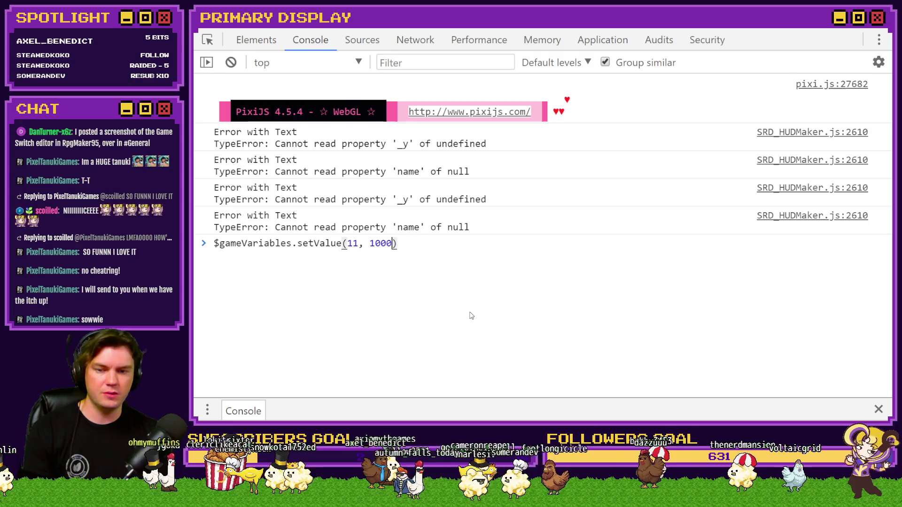
text(000000)
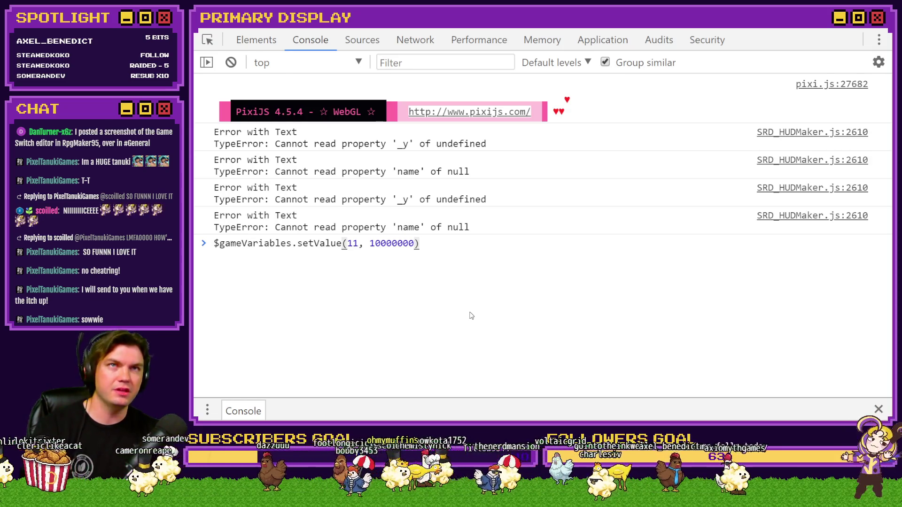
text(0)
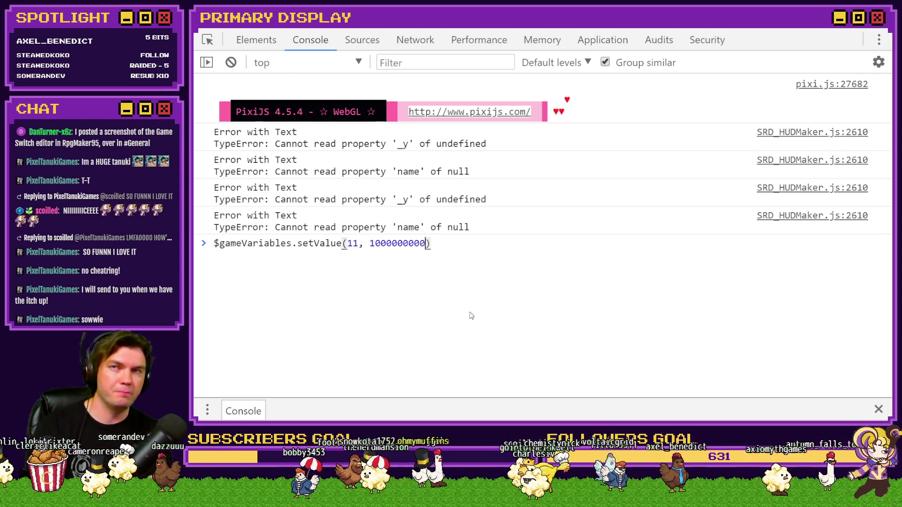
text(00)
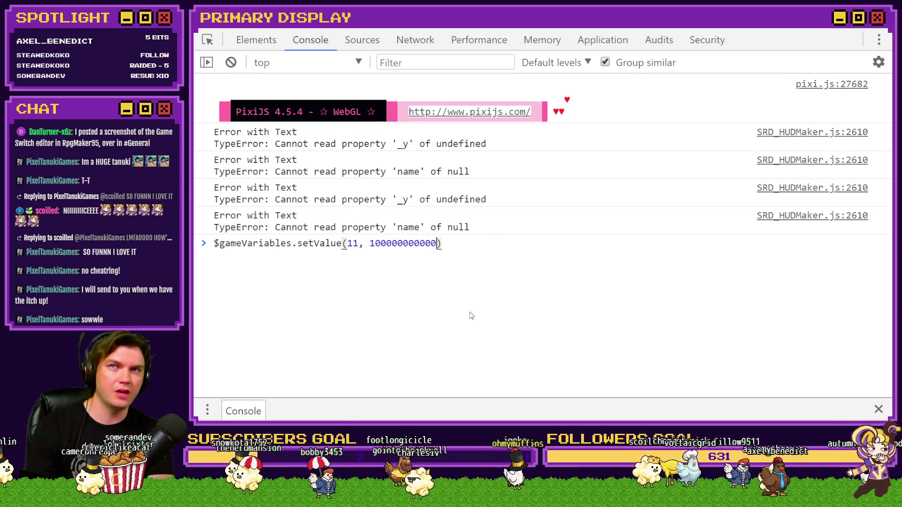
text(00)
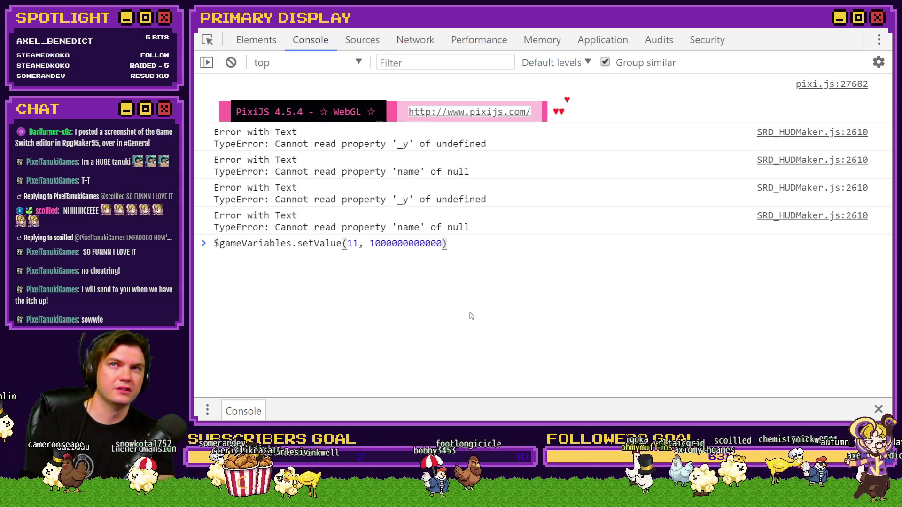
text(00)
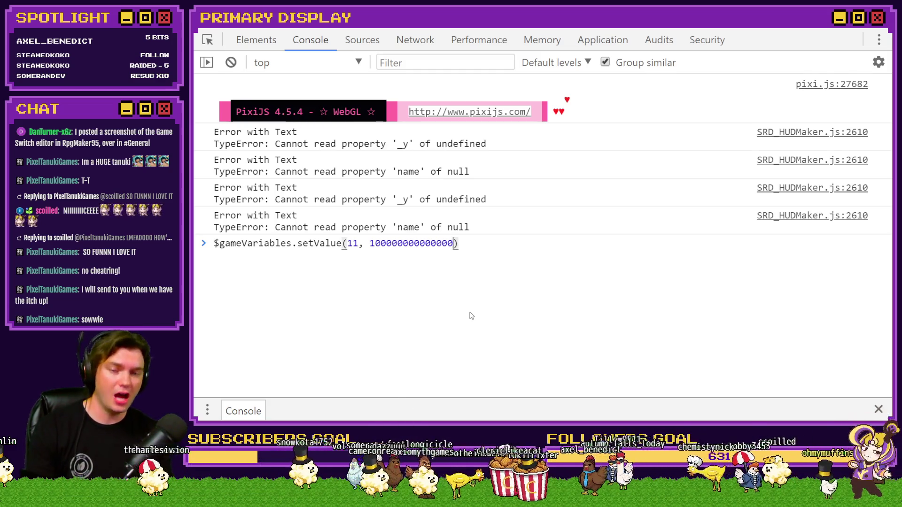
key(Return)
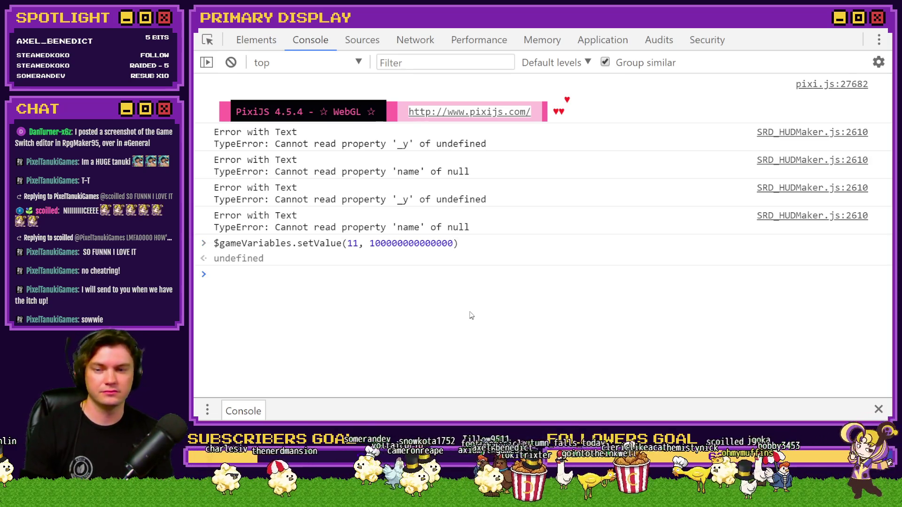
key(F12)
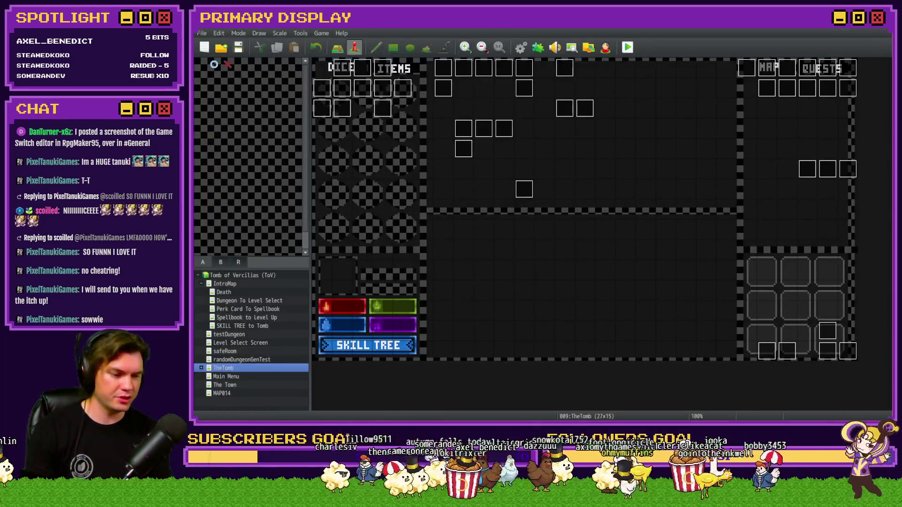
click(734, 35)
key(Escape)
key(F9)
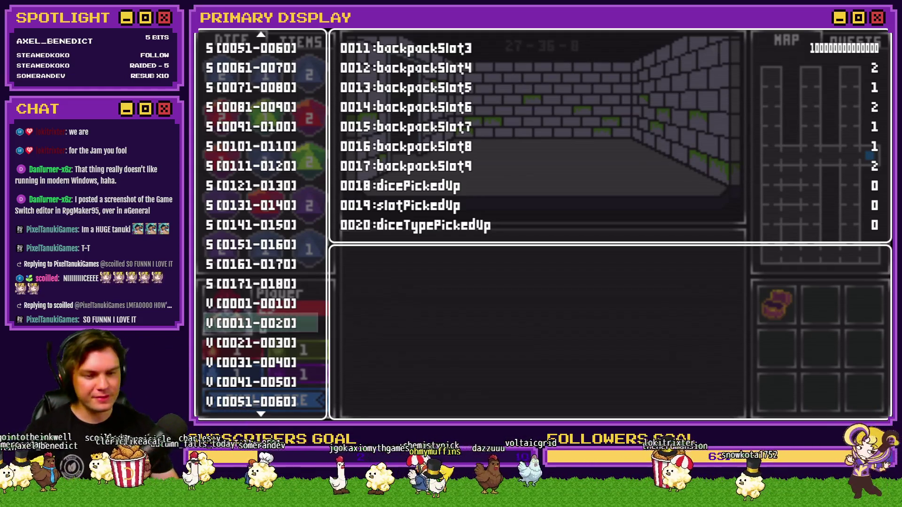
key(alt+F4)
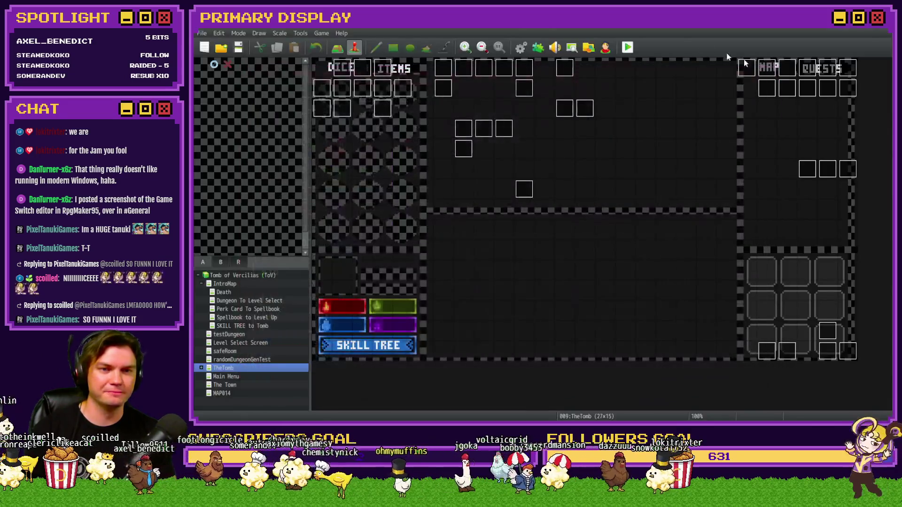
click(521, 48)
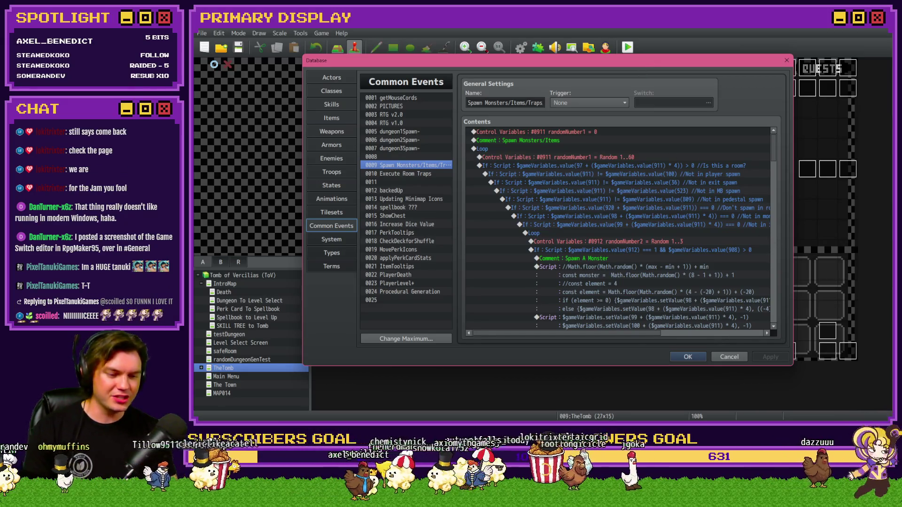
key(alt+Tab)
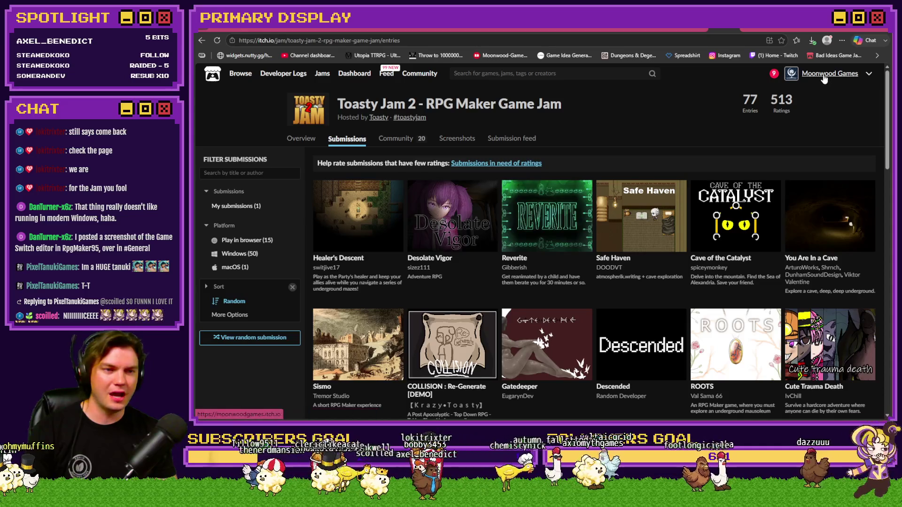
Go from the Moonwood Games profile through UNBAWKSED to the Bad Ideas Game Jam 2026 overview
click(818, 74)
click(503, 259)
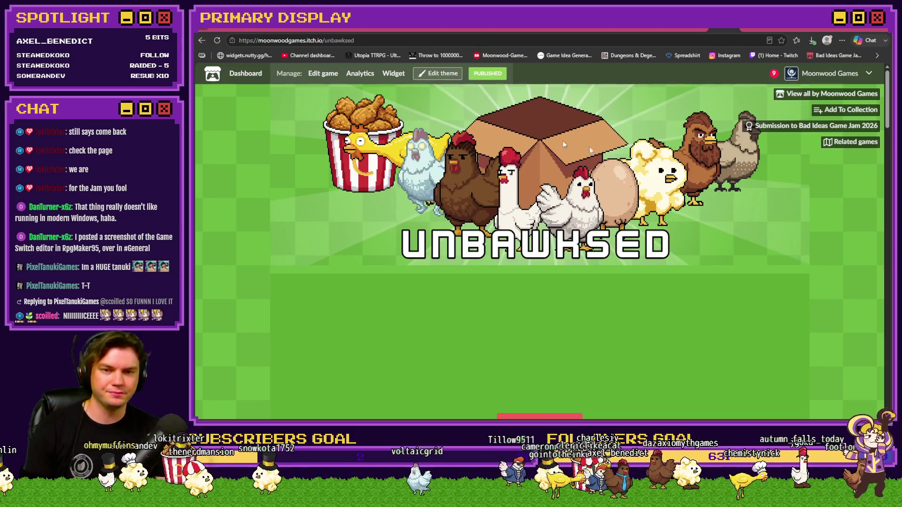
click(797, 128)
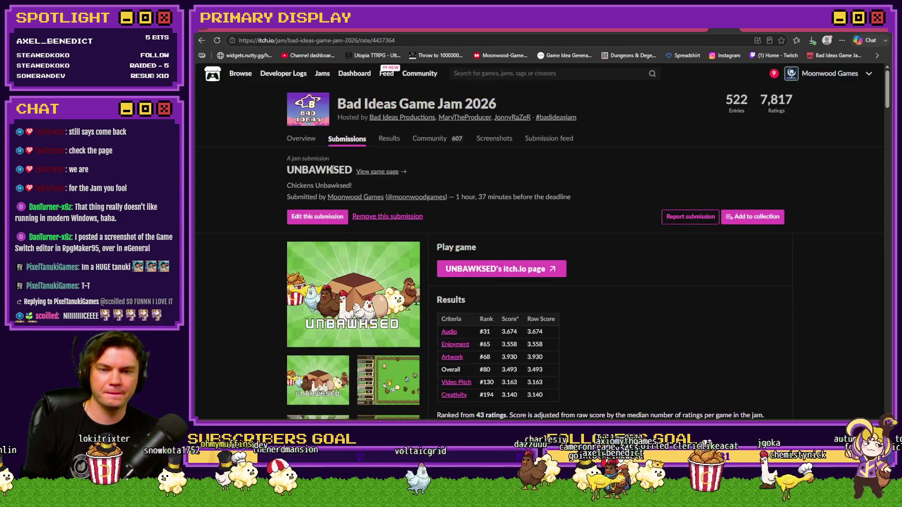
click(307, 141)
Read down through the jam overview, then bring up the Results rankings
scroll(305, 235, down, 5)
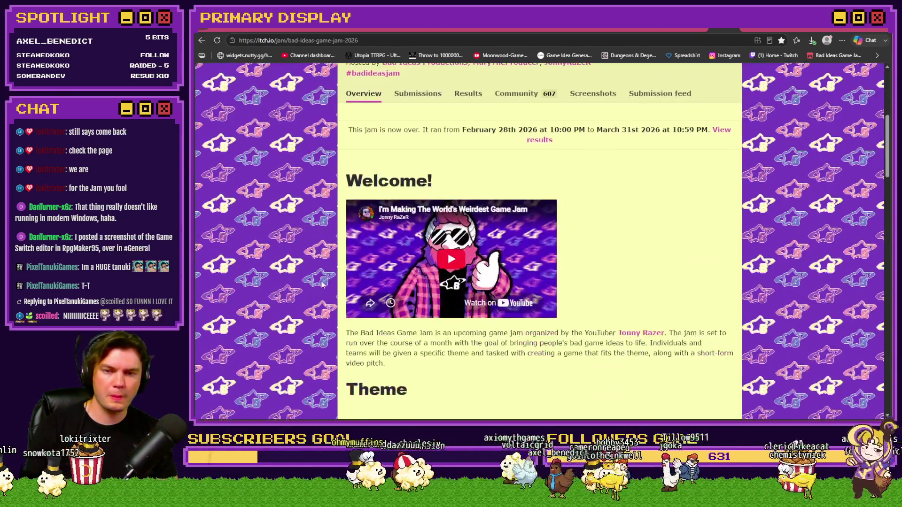
scroll(303, 232, down, 12)
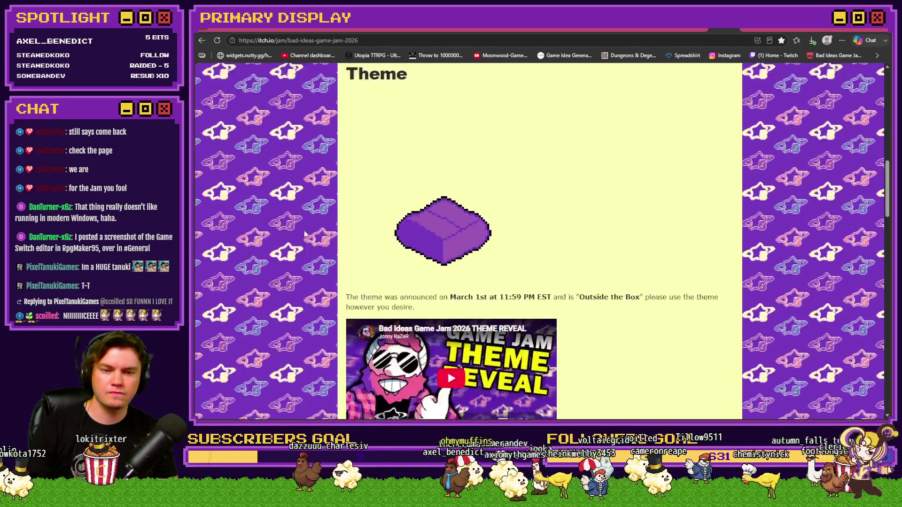
scroll(305, 235, down, 4)
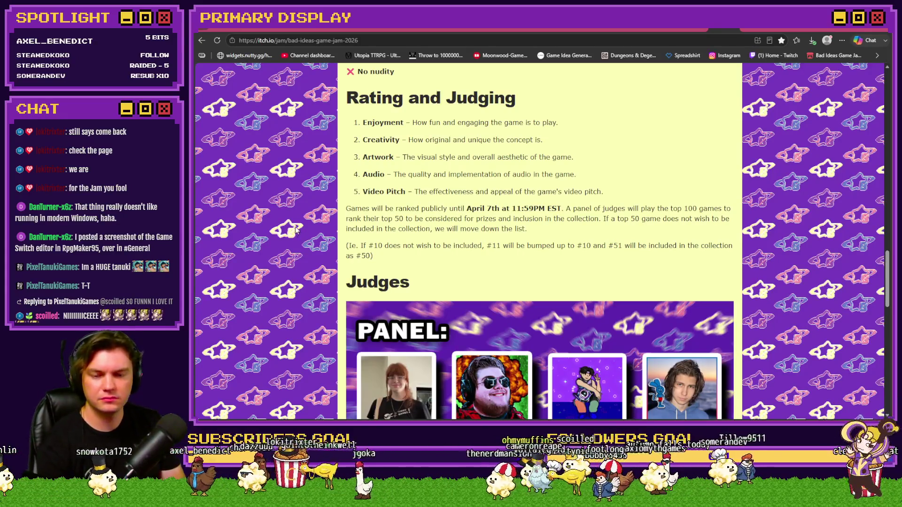
scroll(297, 229, down, 5)
scroll(296, 227, down, 8)
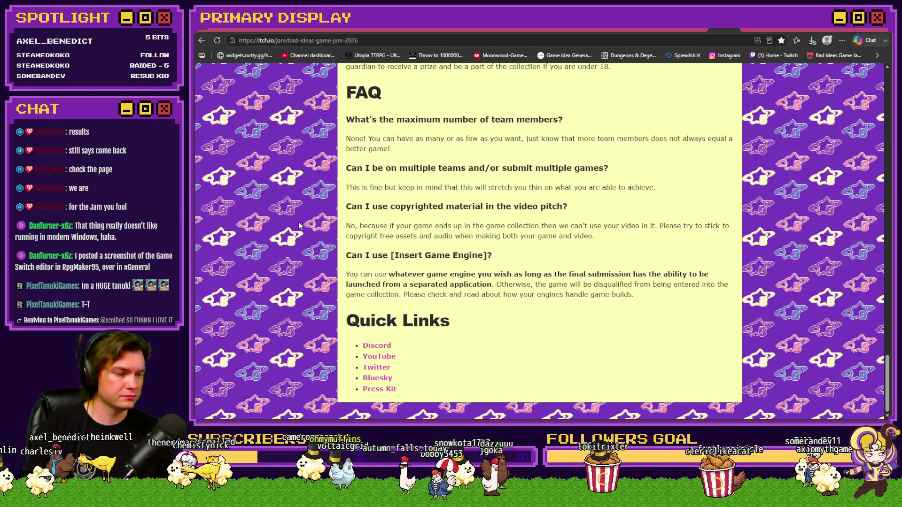
scroll(298, 226, up, 15)
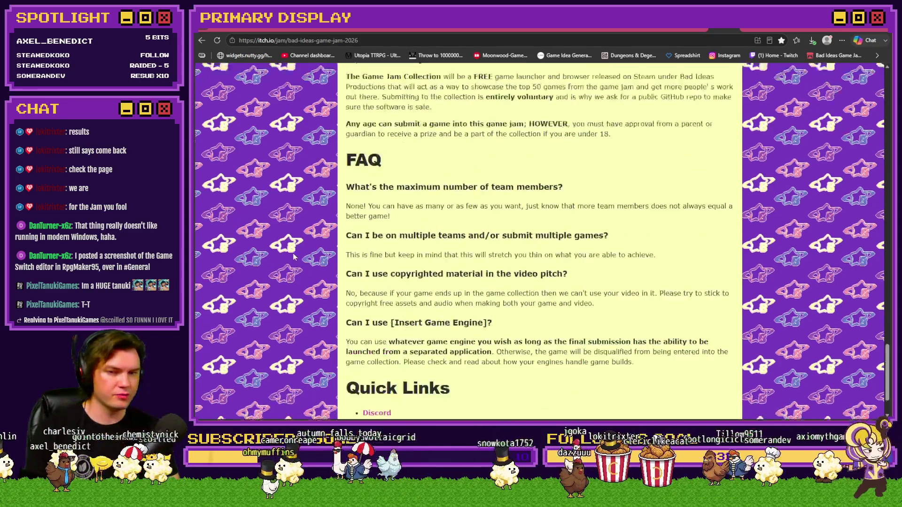
scroll(292, 258, up, 7)
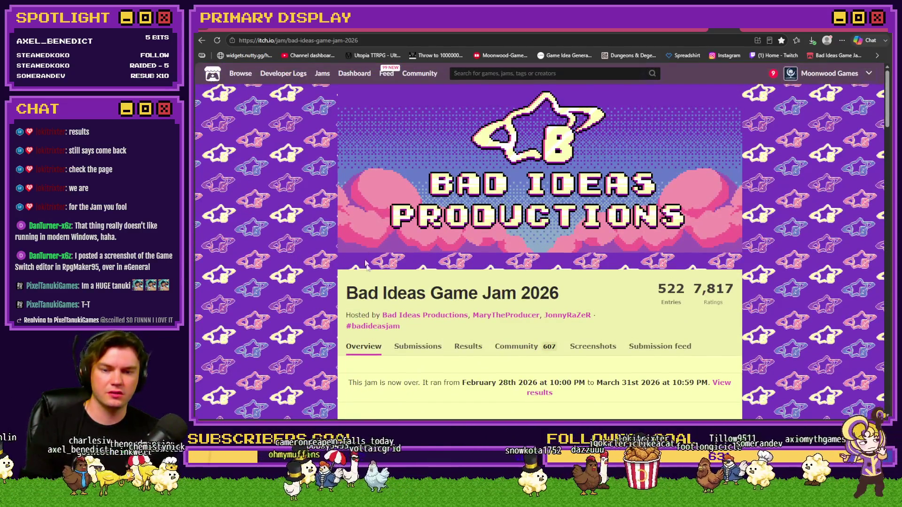
click(462, 349)
scroll(300, 297, down, 5)
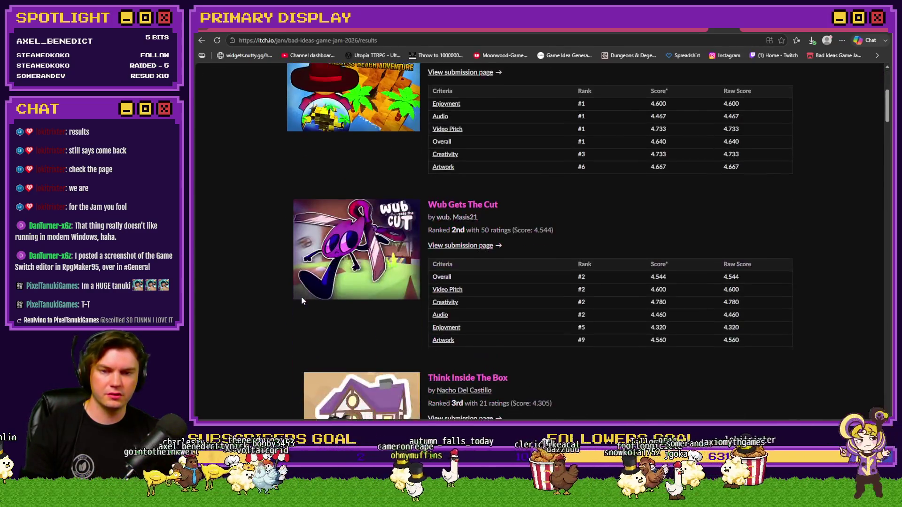
Switch the results to the Judge's Choice category, which shows results not yet available
scroll(300, 297, up, 5)
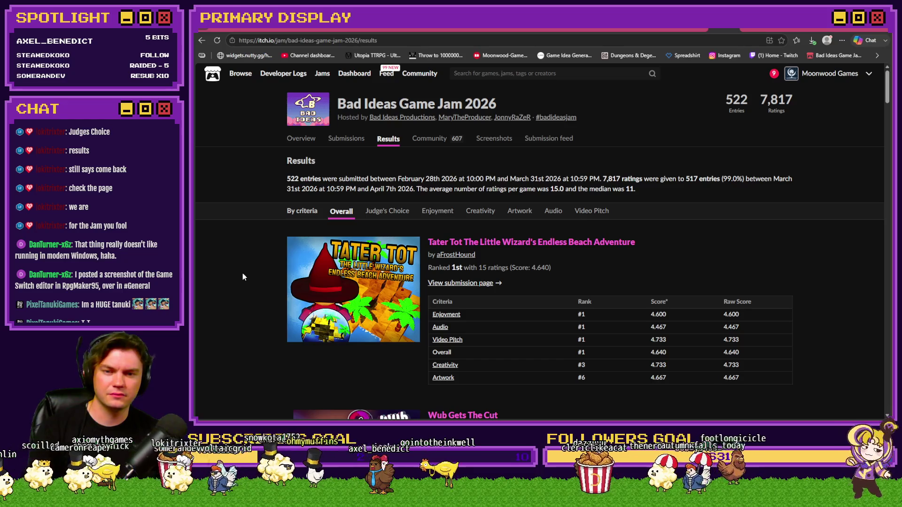
click(383, 214)
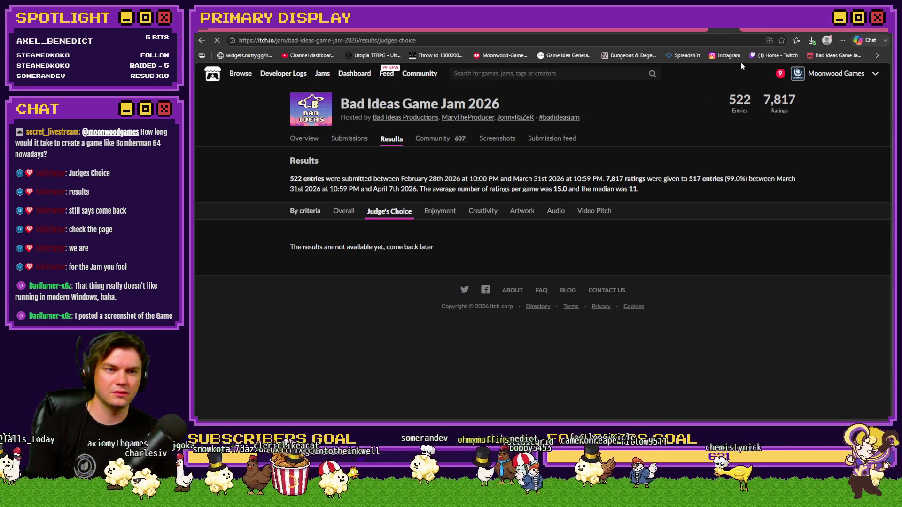
Return to the jam's submissions list and open the UNBAWKSED entry's submission page
key(alt+Left)
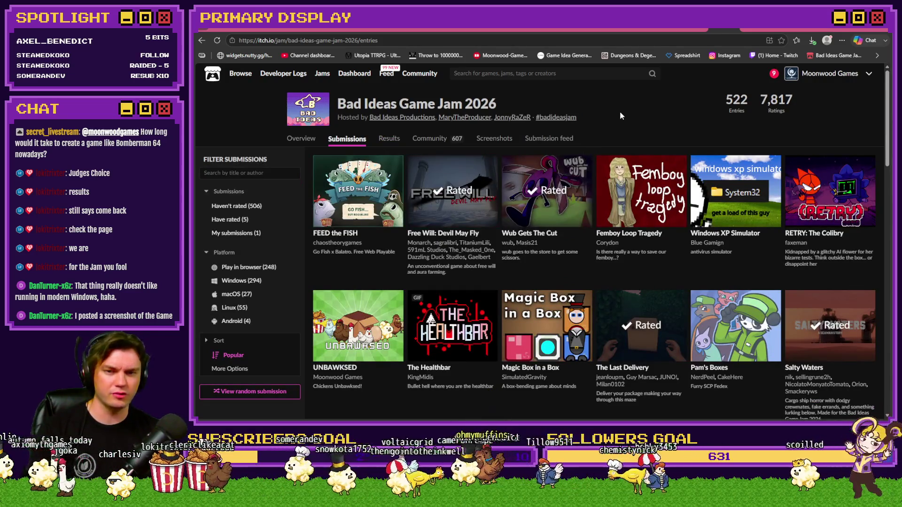
click(340, 370)
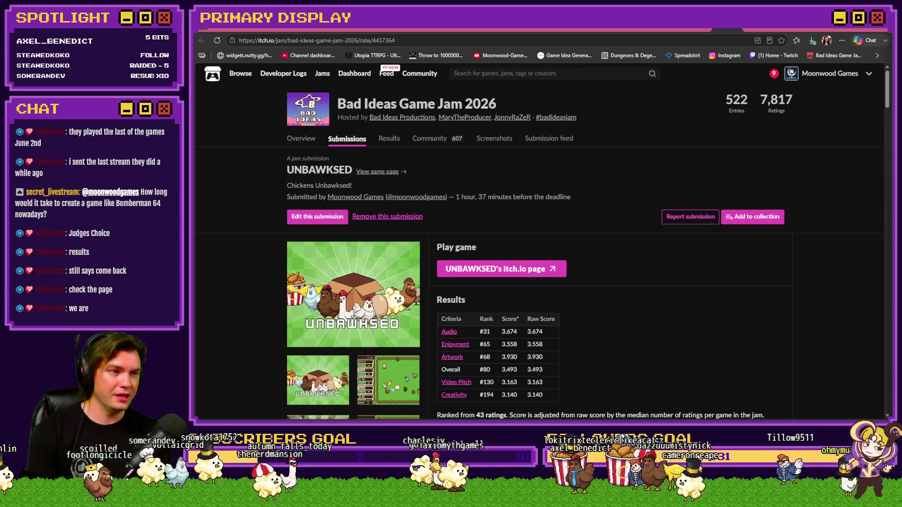
scroll(794, 83, right, 5)
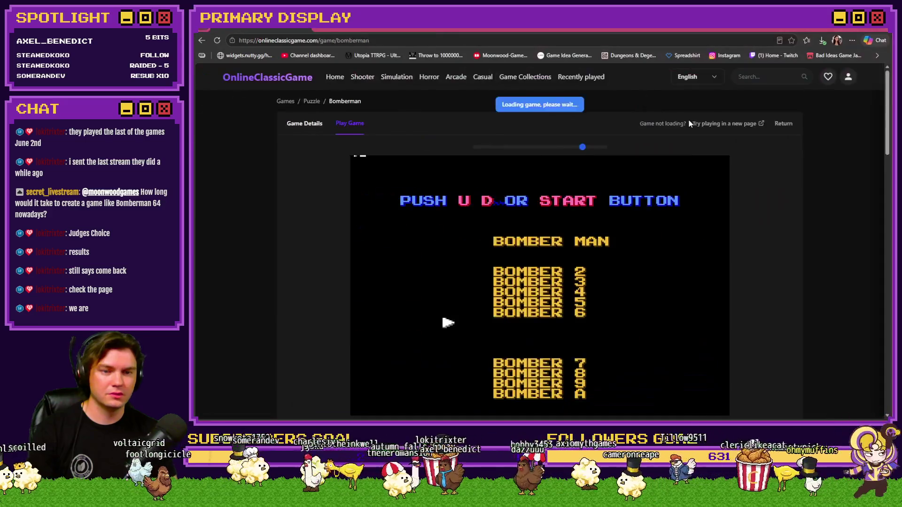
Choose BOMBER 6 from the game menu and start stage 1 of Bomberman
key(Up)
key(Up)
key(Up)
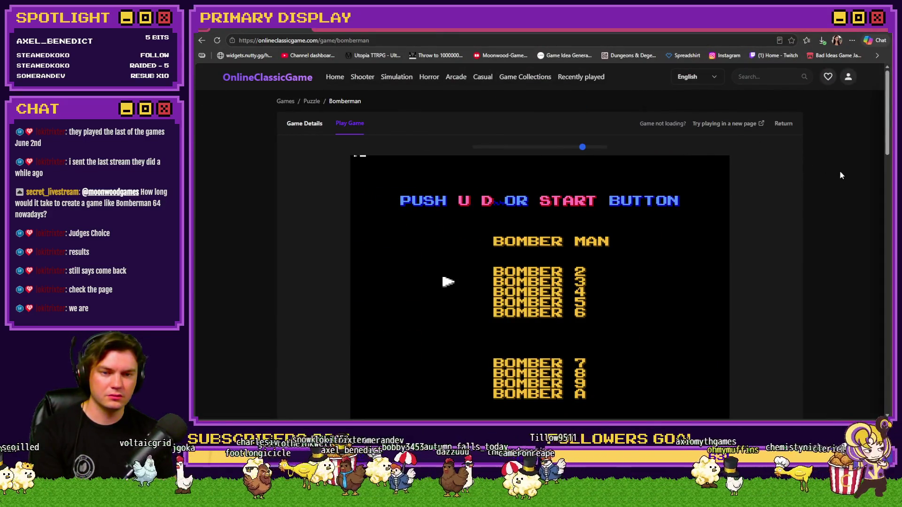
key(Up)
key(Up)
key(Up)
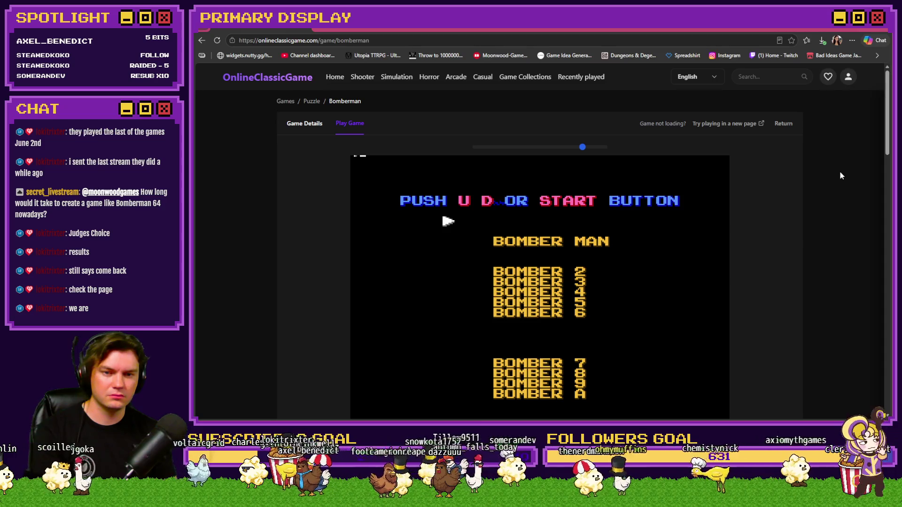
scroll(814, 197, down, 1)
key(Down)
key(Up)
key(Up)
key(Up)
key(Up)
scroll(815, 201, up, 1)
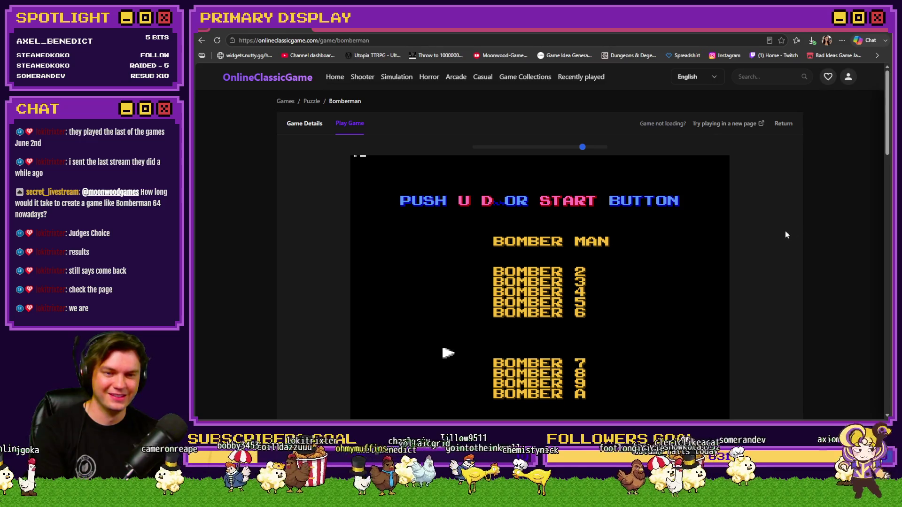
key(Up)
key(Return)
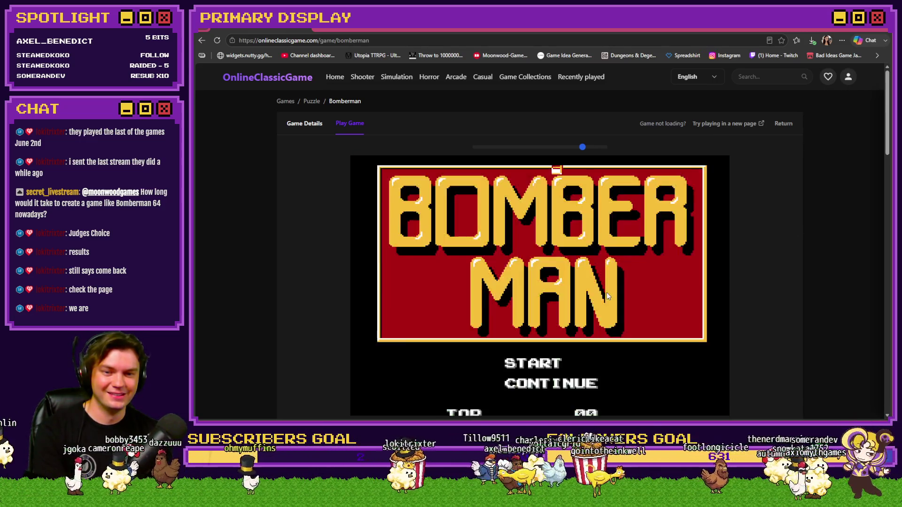
key(Return)
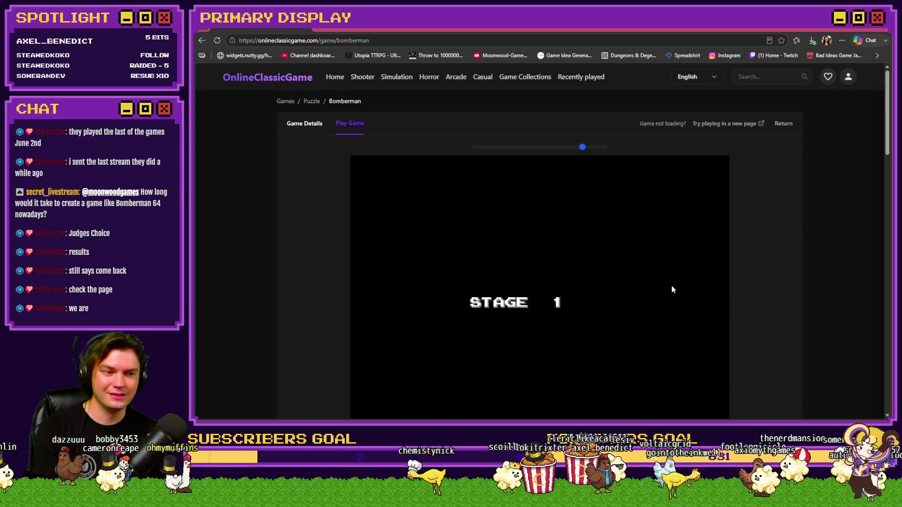
scroll(790, 262, down, 1)
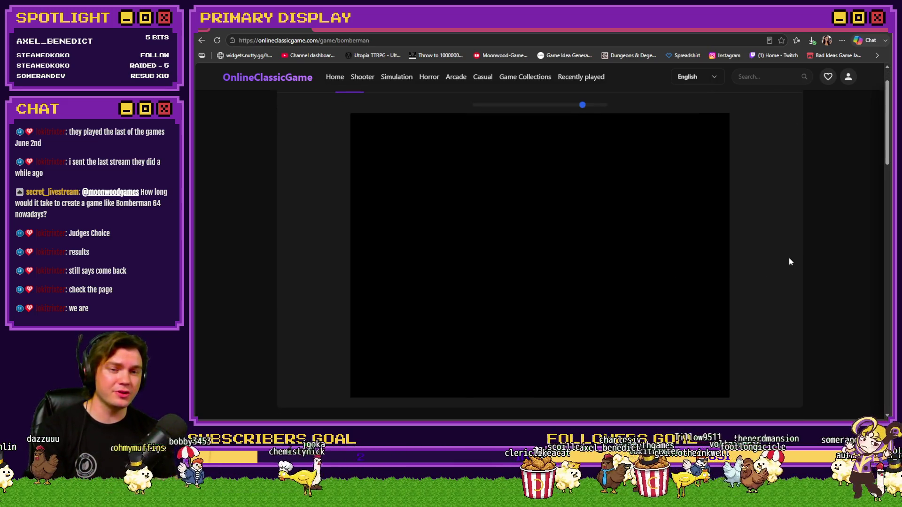
Bomb bricks along the top row and first column, losing a life
key(Right)
key(Down)
key(Up)
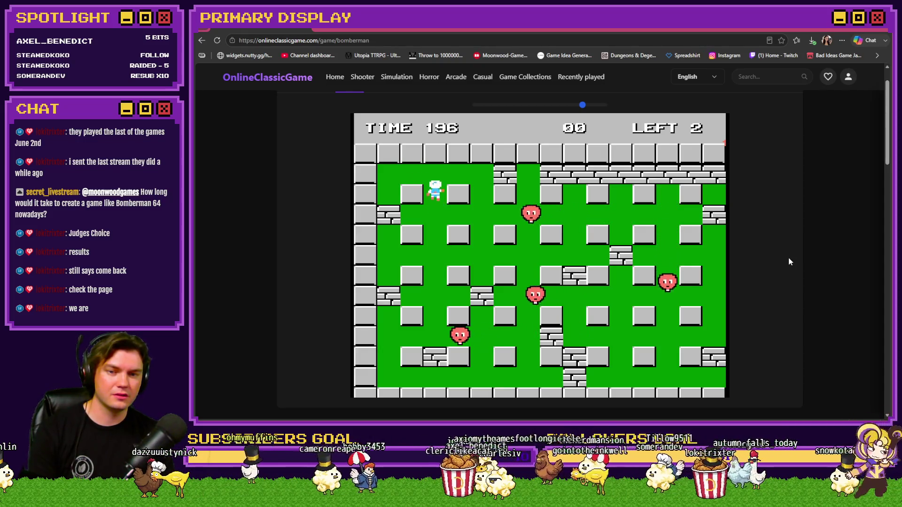
key(Right)
key(Left)
key(x)
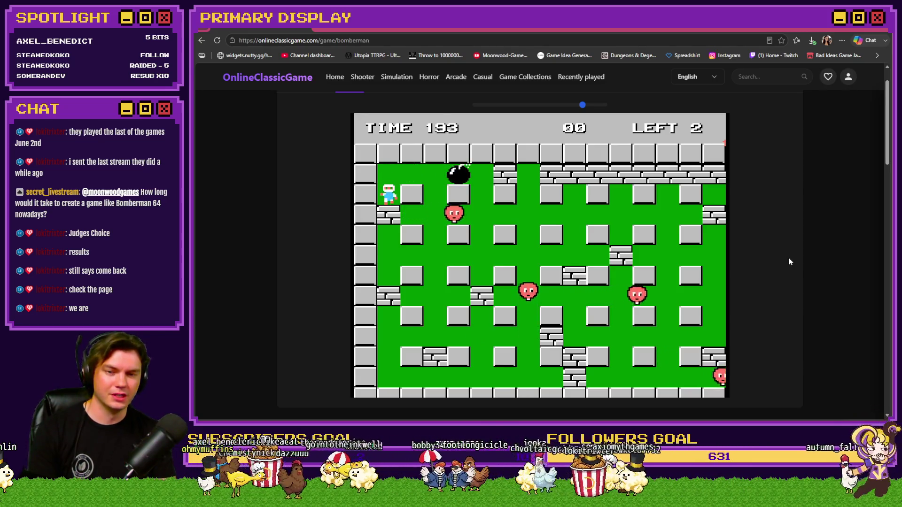
key(Right)
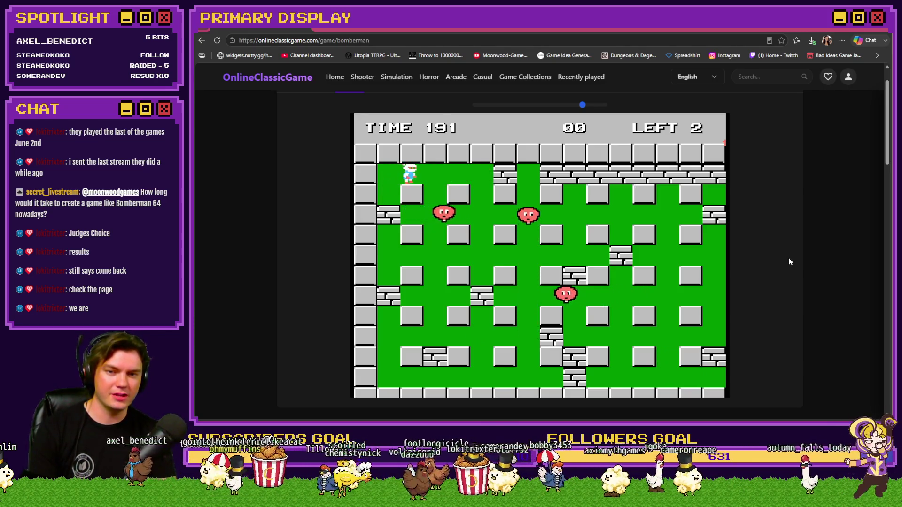
key(x)
key(Left)
key(Down)
key(Up)
key(Right)
key(Left)
key(Down)
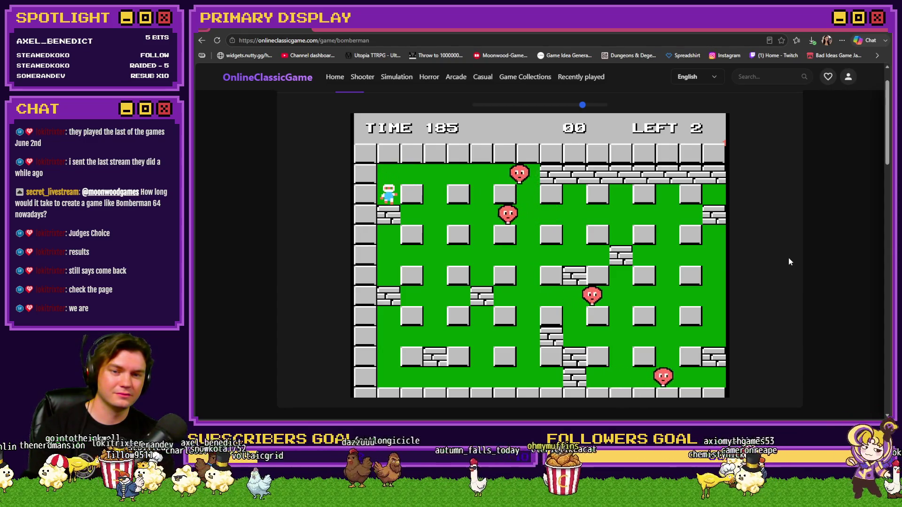
key(x)
key(Up)
key(Right)
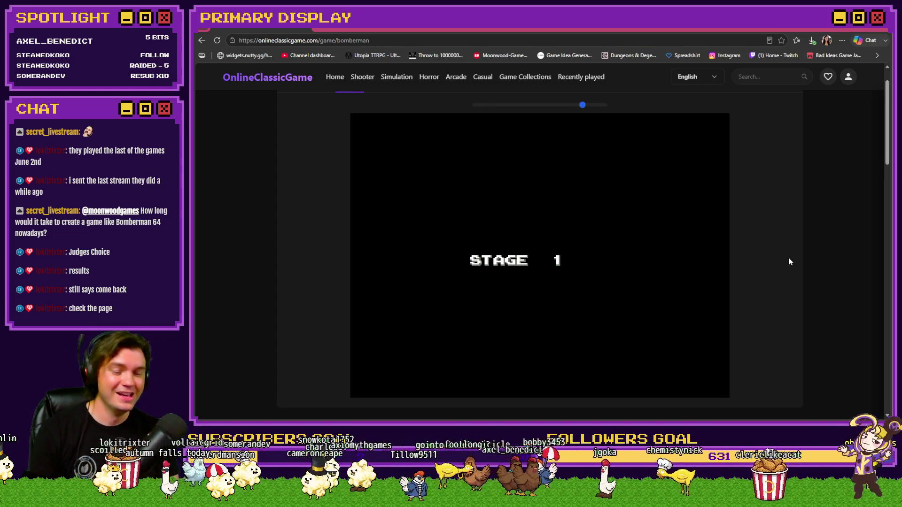
Keep bombing bricks in the restarted stage, then return to the itch.io submission page
key(Right)
key(Down)
key(Left)
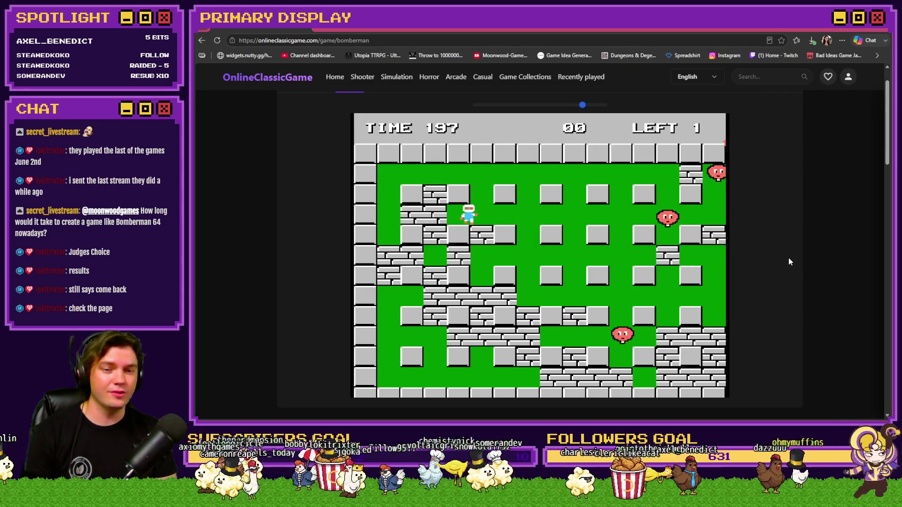
key(x)
key(Right)
key(Up)
key(Left)
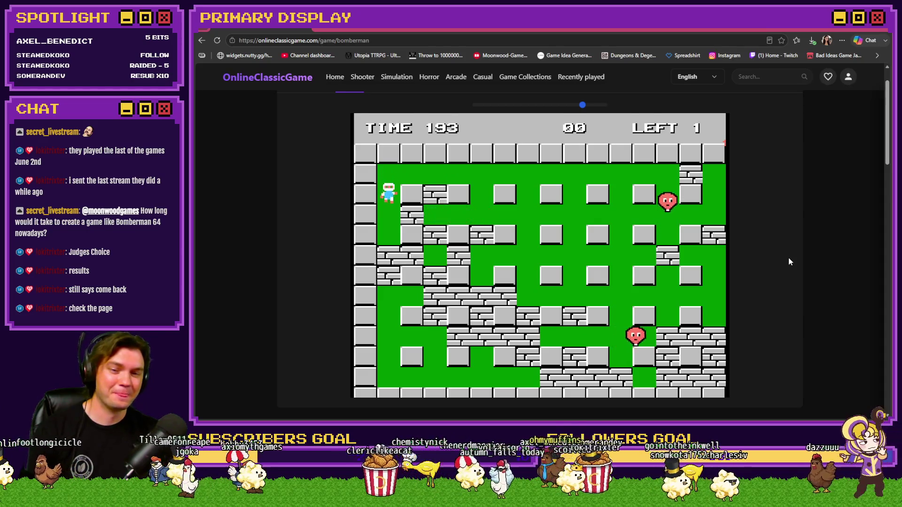
key(Down)
scroll(789, 261, down, 2)
key(x)
key(Up)
scroll(789, 262, up, 3)
key(Right)
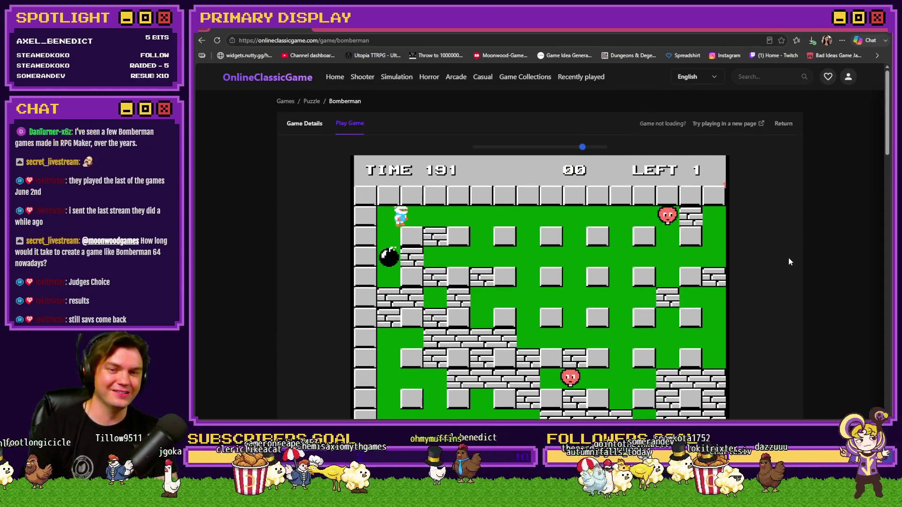
key(Right)
key(Down)
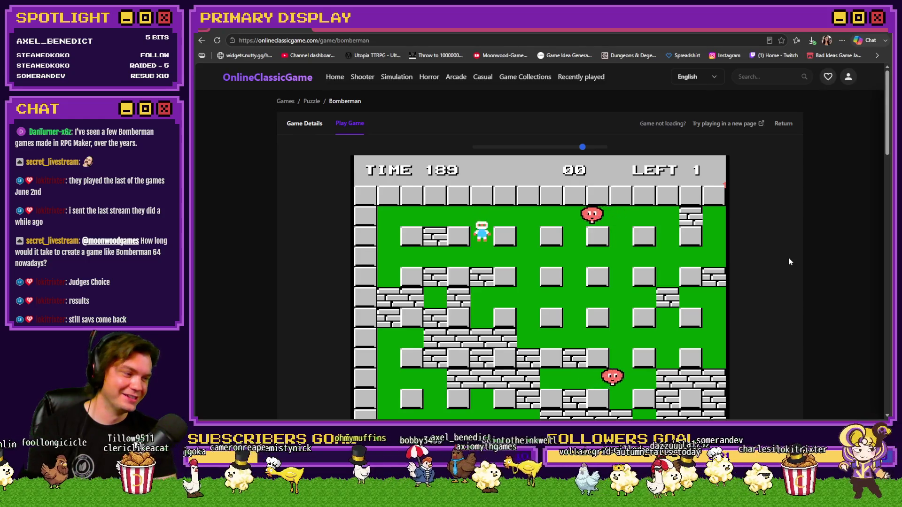
key(Left)
scroll(790, 261, down, 1)
key(Left)
key(x)
key(Left)
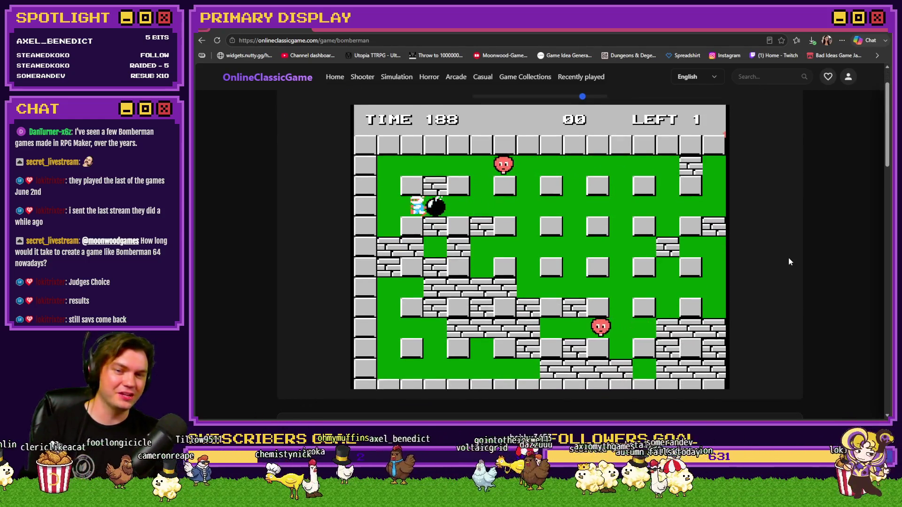
key(Up)
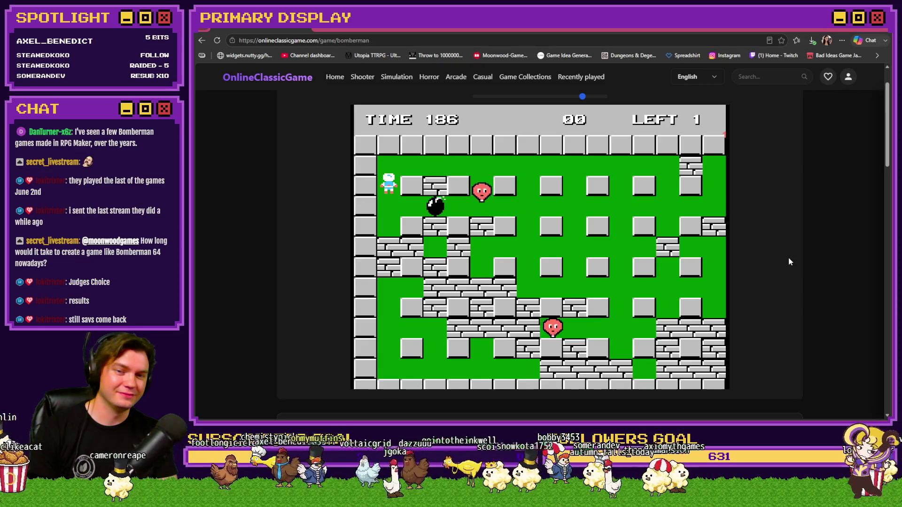
scroll(790, 261, down, 3)
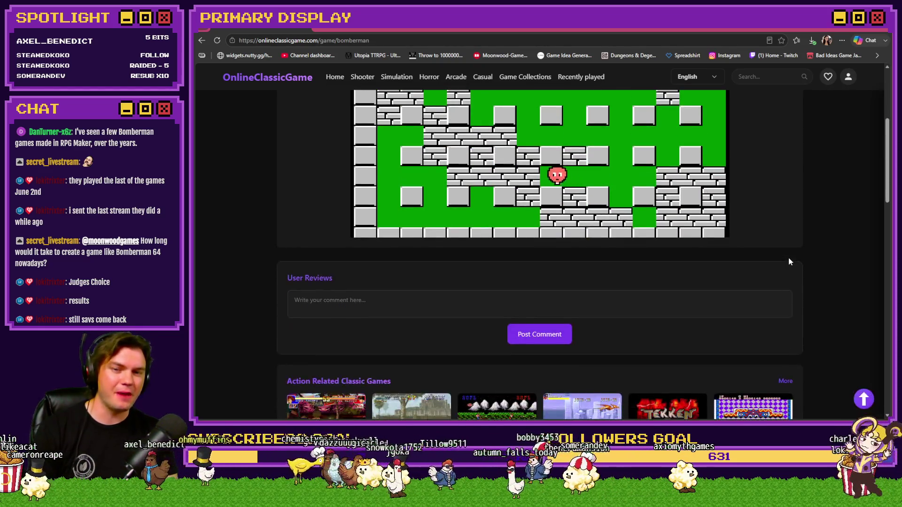
scroll(789, 261, up, 5)
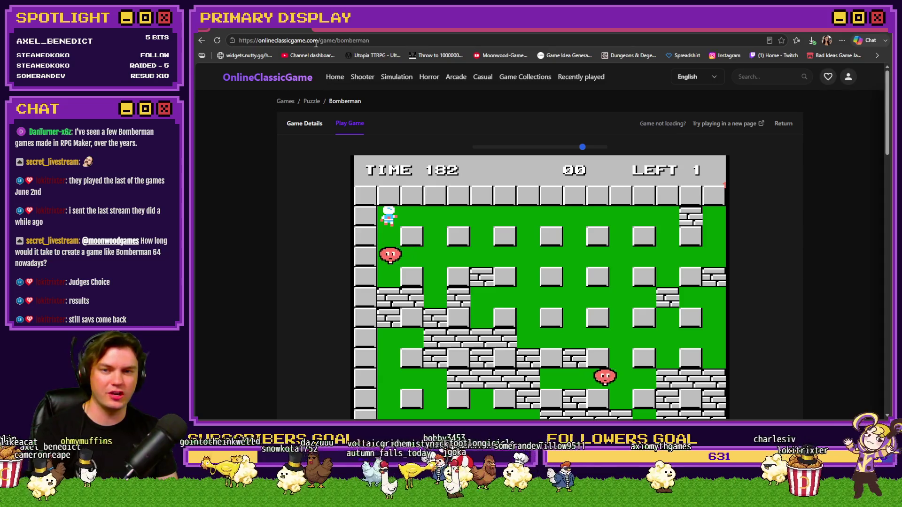
key(ctrl+Tab)
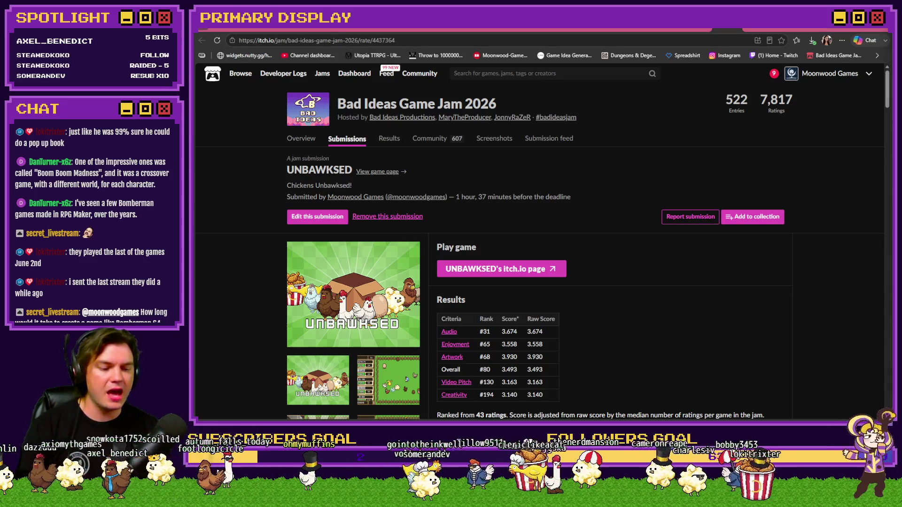
Return to the RPG Maker Database and scroll the Spawn Monsters/Items/Traps common event
key(alt+Tab)
scroll(633, 270, down, 5)
scroll(636, 274, down, 5)
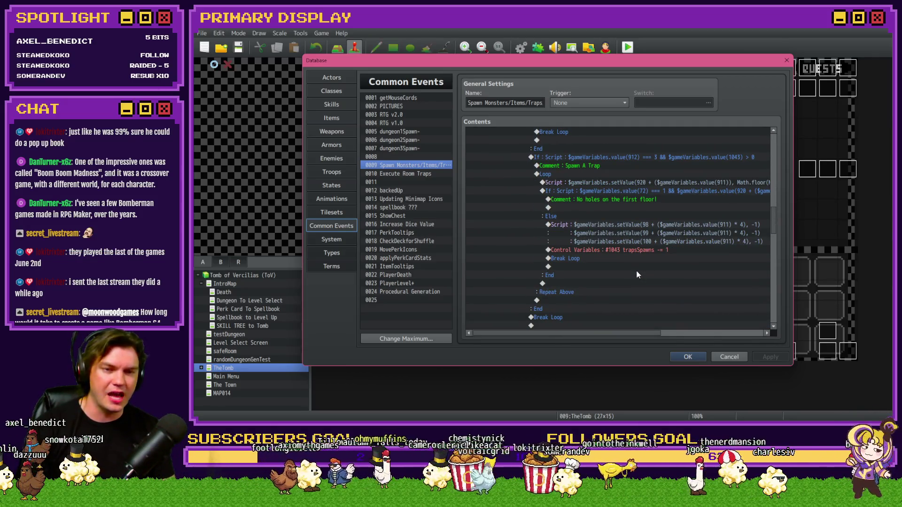
scroll(635, 276, up, 2)
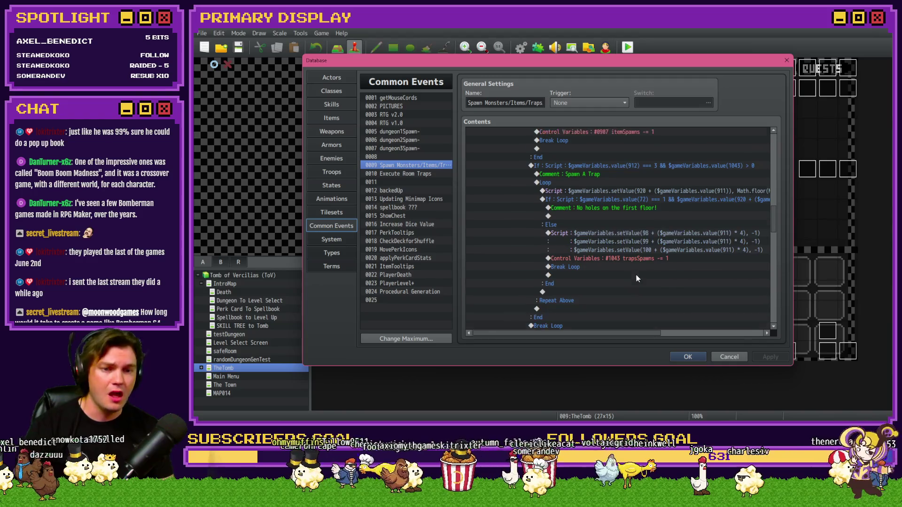
drag(615, 335, 630, 329)
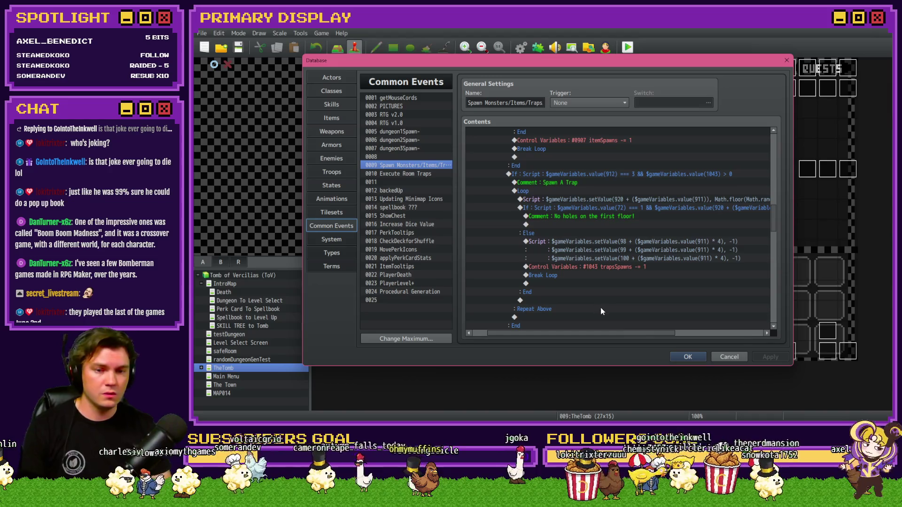
mouse_move(617, 336)
mouse_down()
mouse_move(664, 338)
mouse_move(617, 335)
mouse_up()
click(605, 199)
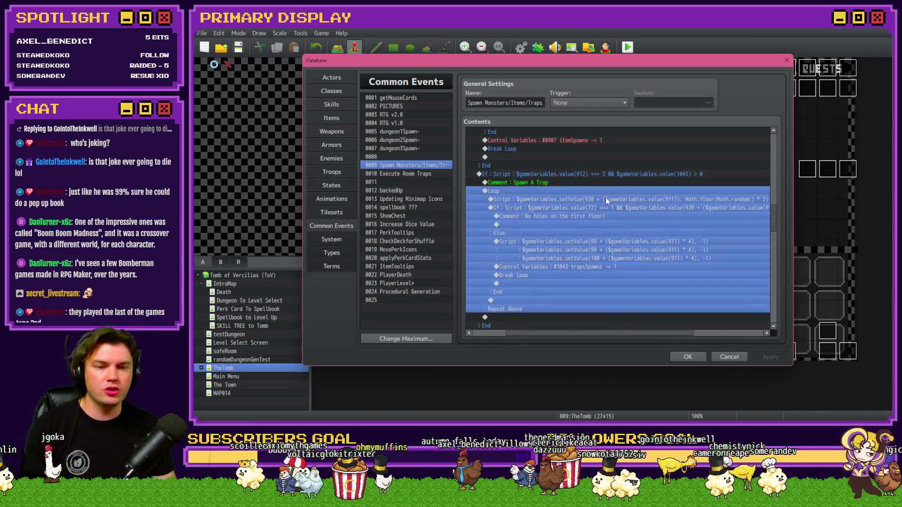
Move the trap-position script into the first-floor If and simplify its condition to the floor check
click(607, 200)
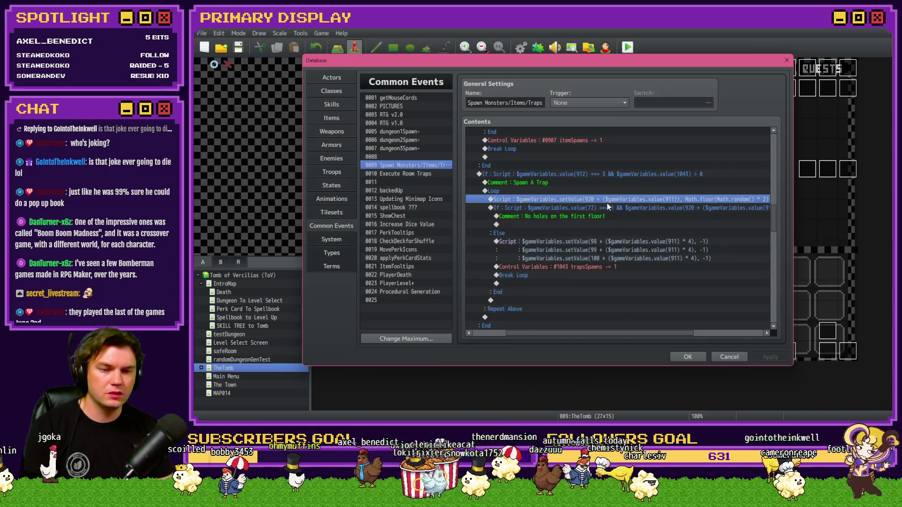
key(ctrl+x)
click(577, 217)
key(ctrl+v)
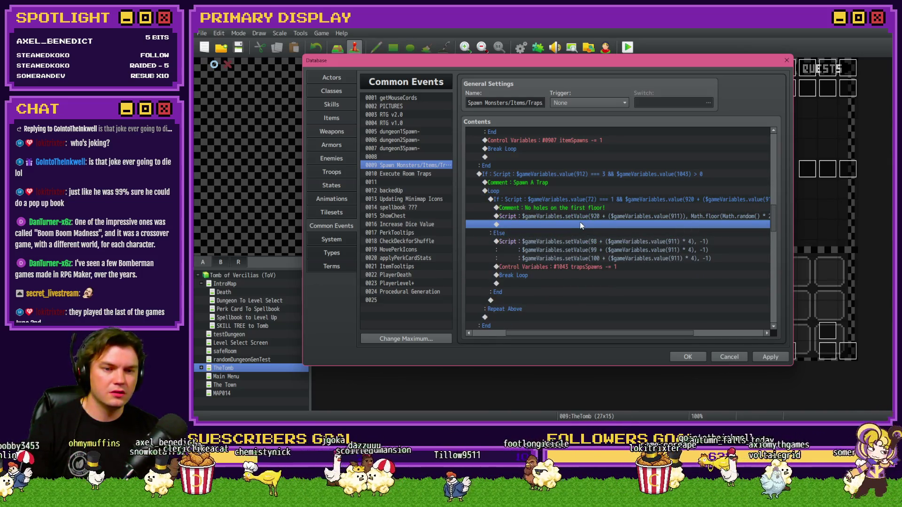
double_click(600, 200)
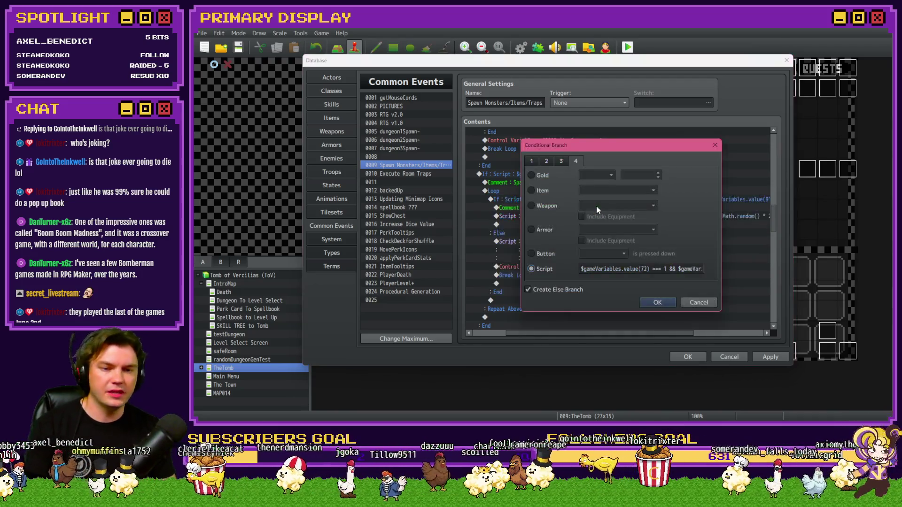
key(ctrl+v)
key(Return)
Copy the script into the Else branch and strip the random offset so the value is 1
click(564, 216)
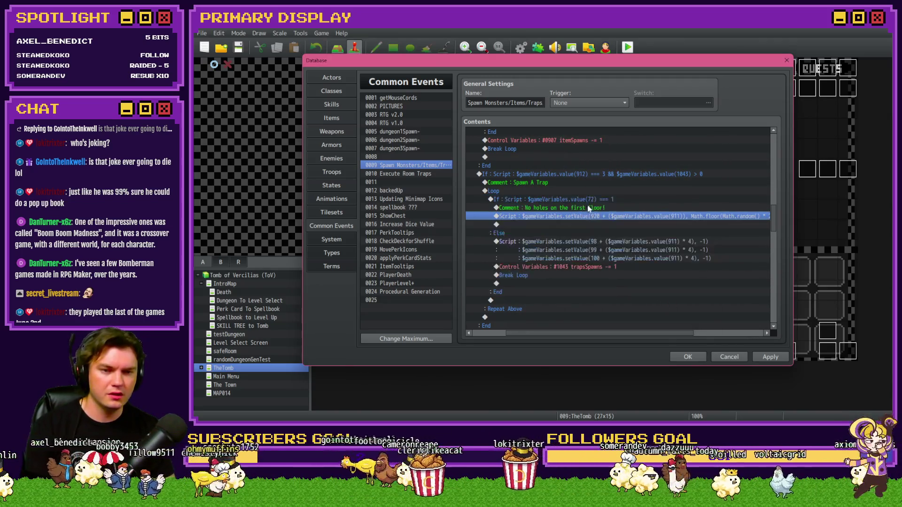
key(ctrl+c)
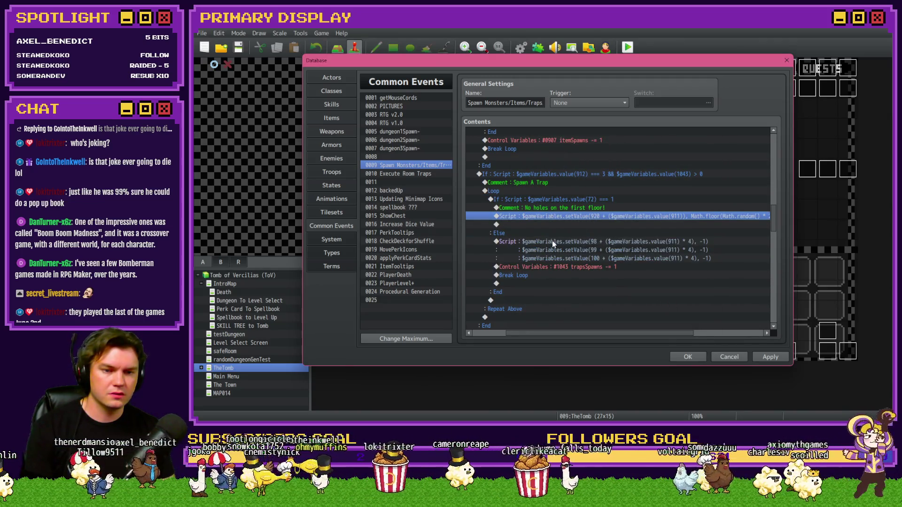
click(551, 241)
key(ctrl+v)
double_click(551, 241)
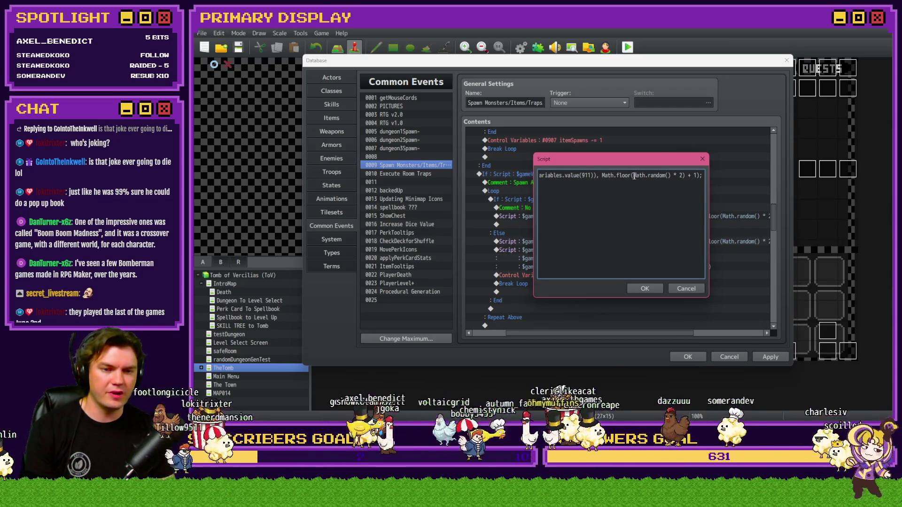
drag(602, 175, 693, 175)
key(BackSpace)
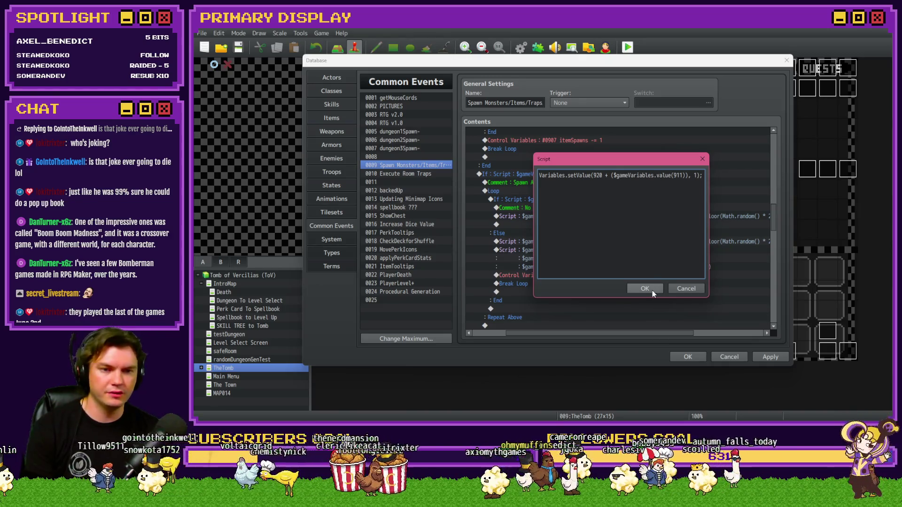
click(652, 290)
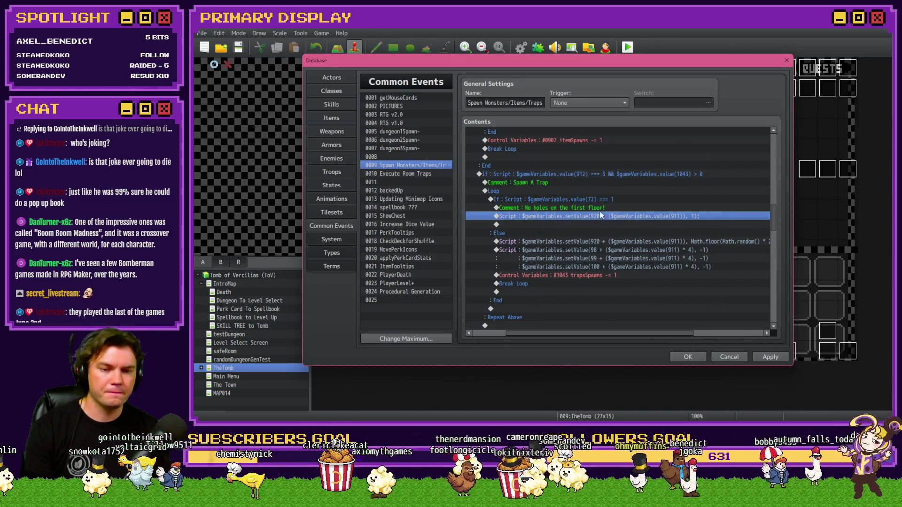
Review the first-floor If block, then apply the changes and close the database with OK
click(598, 241)
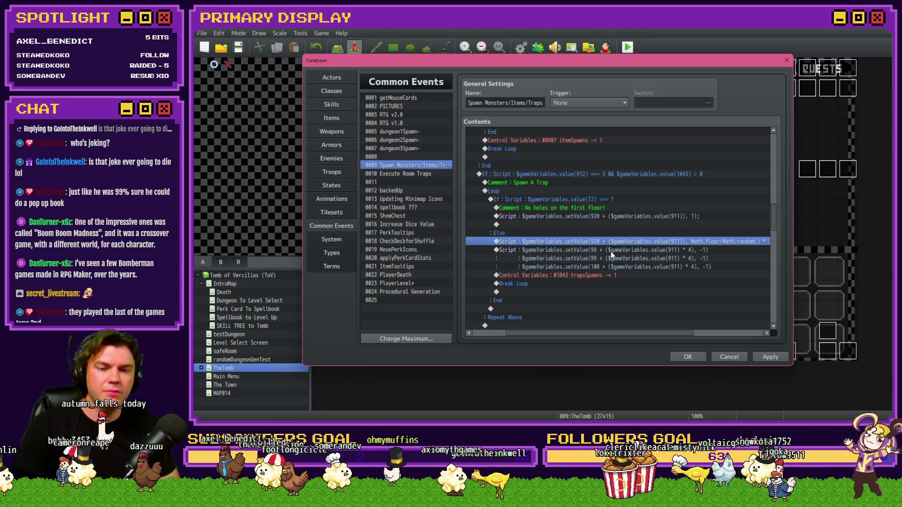
key(Delete)
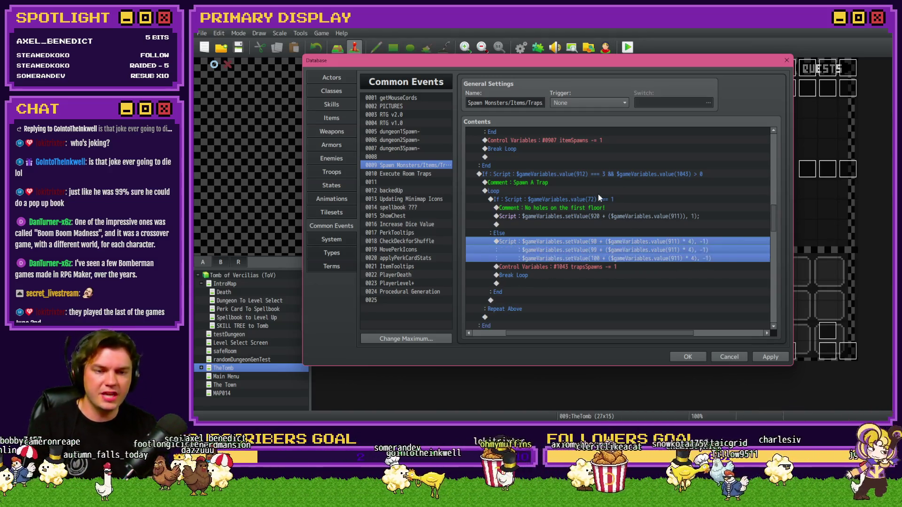
key(ctrl+z)
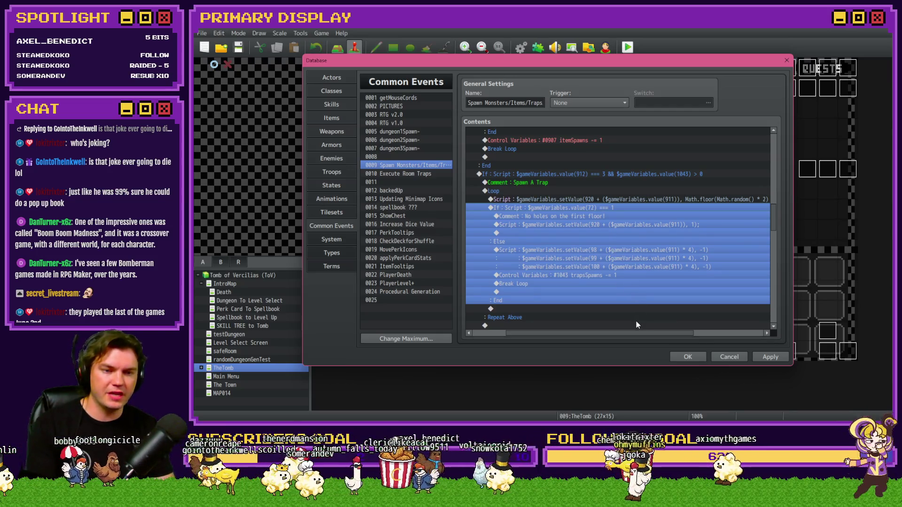
mouse_move(639, 333)
mouse_down()
mouse_move(674, 340)
mouse_move(635, 342)
mouse_up()
click(610, 218)
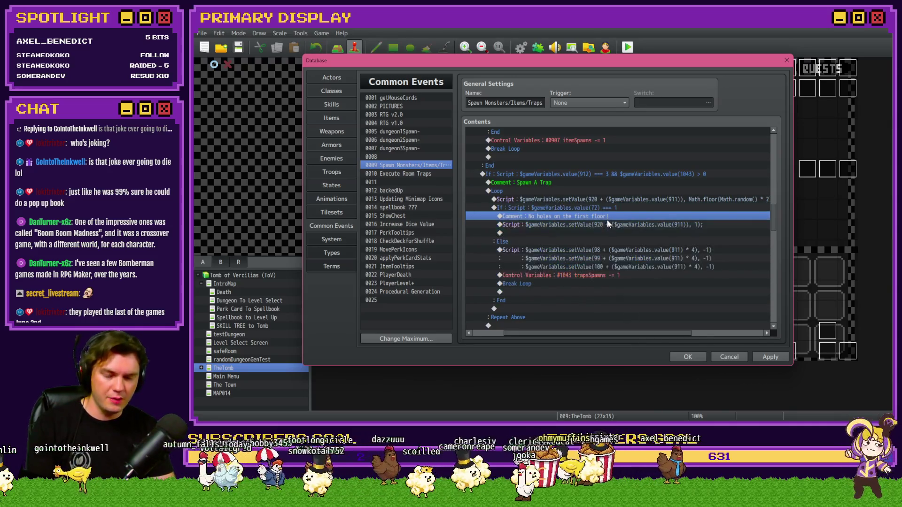
click(612, 208)
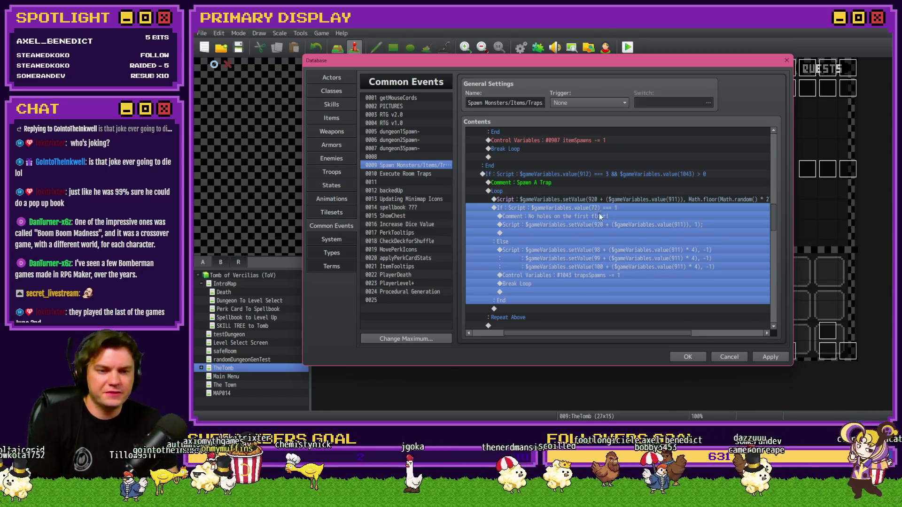
click(610, 225)
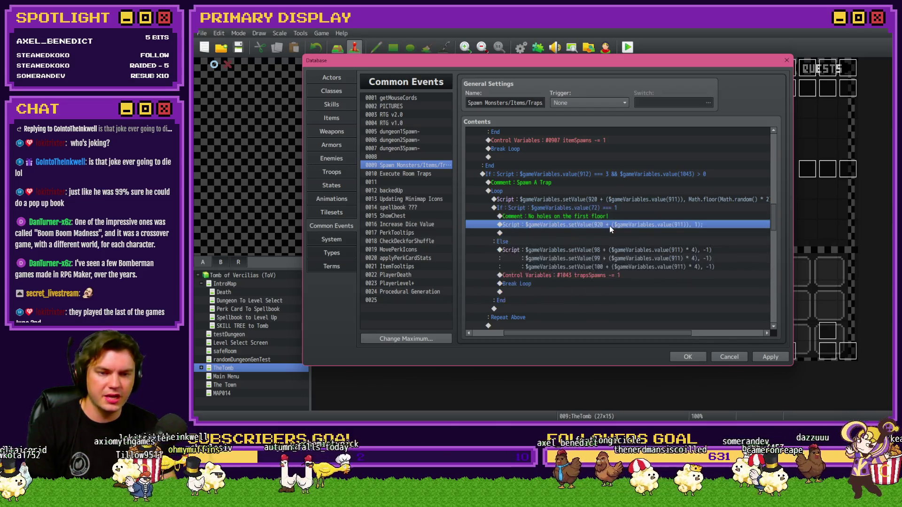
click(770, 358)
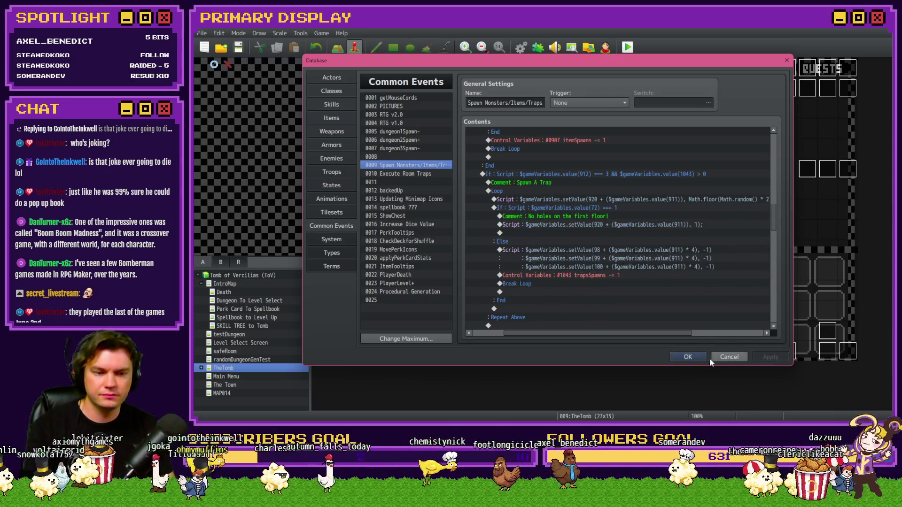
click(687, 357)
Playtest the game, check the roomTrap variables in the F9 debug menu, then end the playtest
click(628, 47)
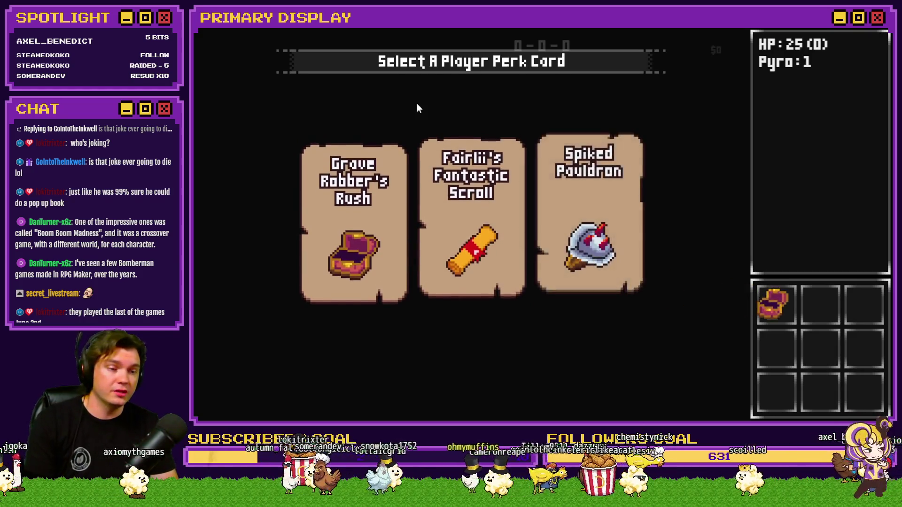
key(F9)
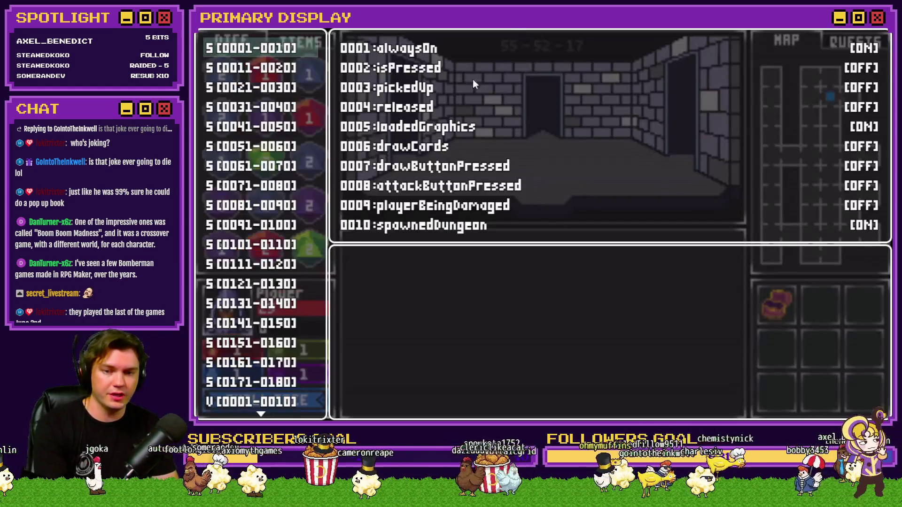
scroll(254, 188, down, 20)
scroll(254, 108, up, 2)
key(Up)
key(Up)
key(Up)
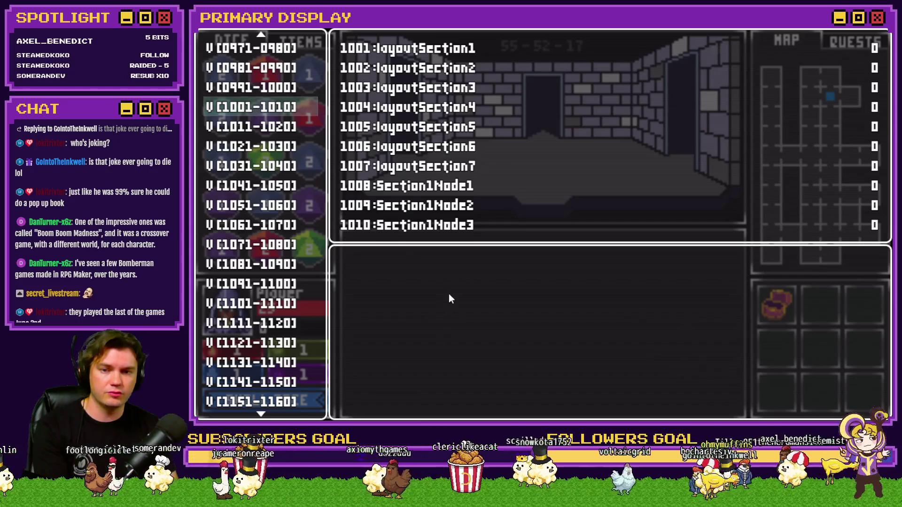
key(Down)
key(Down)
key(Up)
key(Down)
key(Up)
key(Up)
key(Up)
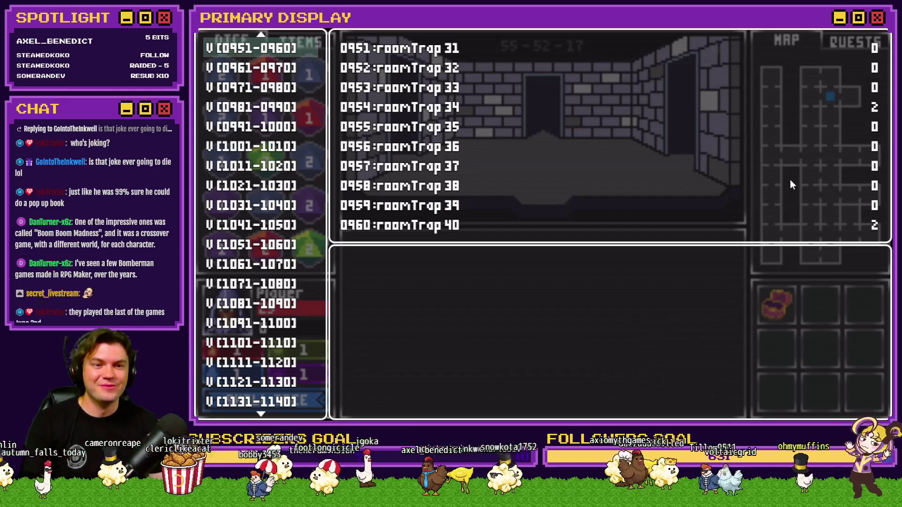
key(Up)
key(Up)
key(Up)
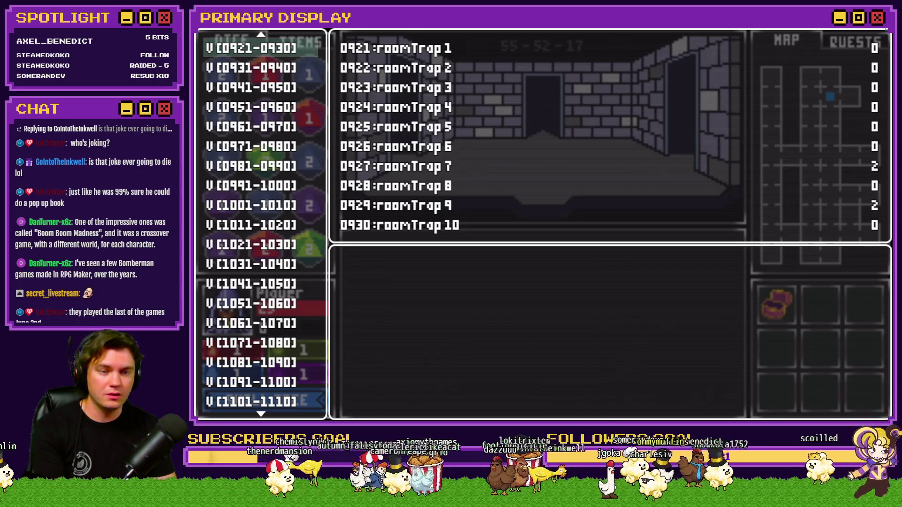
click(888, 37)
key(F9)
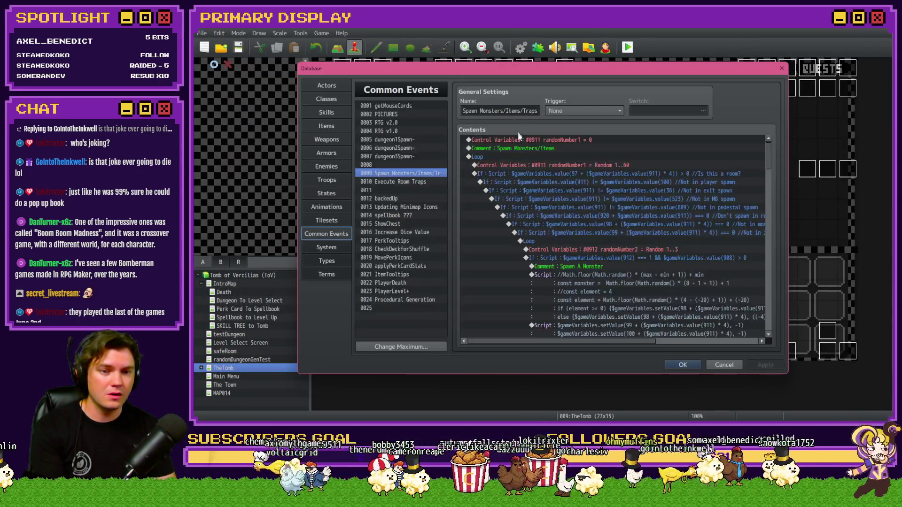
Scroll through Common Event 0009's commands, then switch to 0010 Execute Room Traps
mouse_move(768, 161)
mouse_down()
mouse_move(775, 253)
mouse_move(779, 233)
mouse_up()
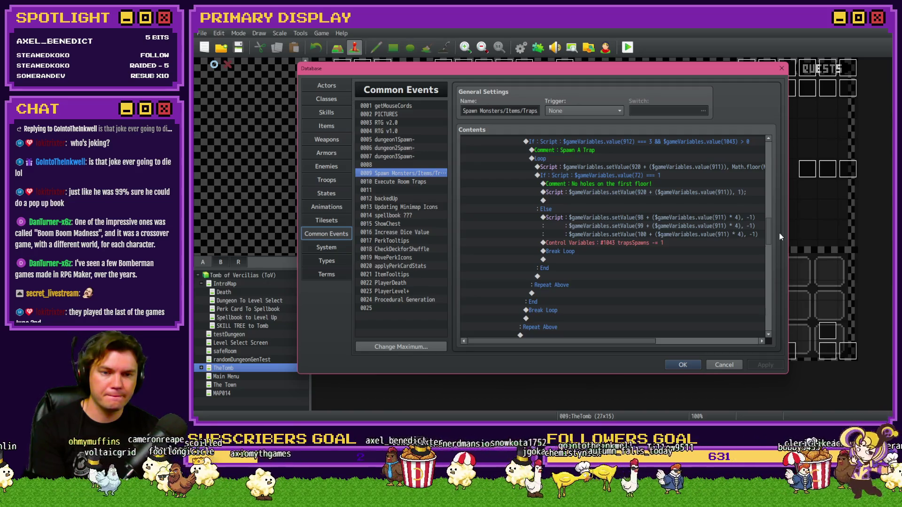
drag(780, 233, 779, 233)
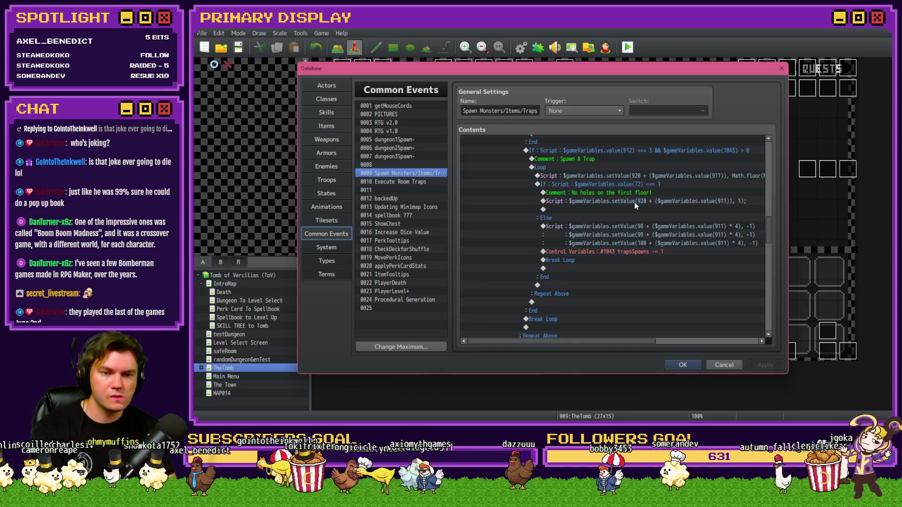
scroll(700, 225, down, 10)
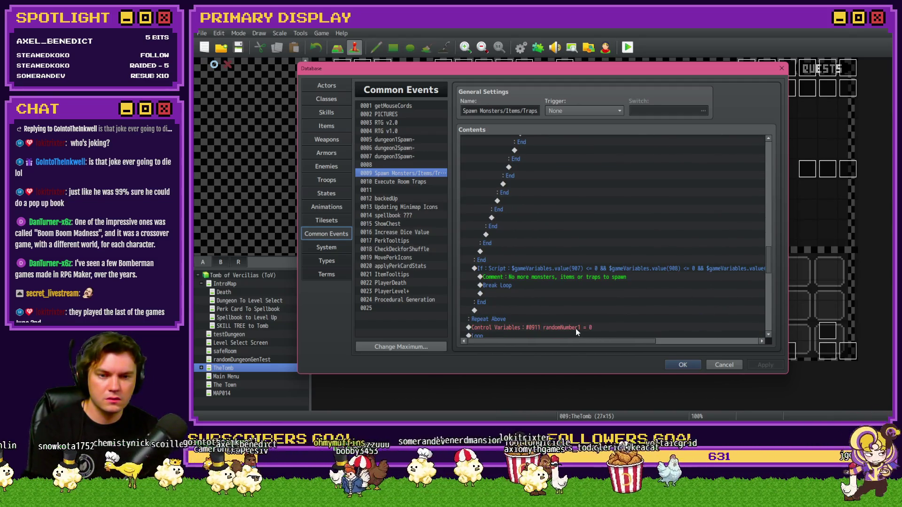
mouse_move(572, 342)
mouse_down()
mouse_move(614, 343)
mouse_move(538, 337)
mouse_up()
scroll(551, 301, down, 2)
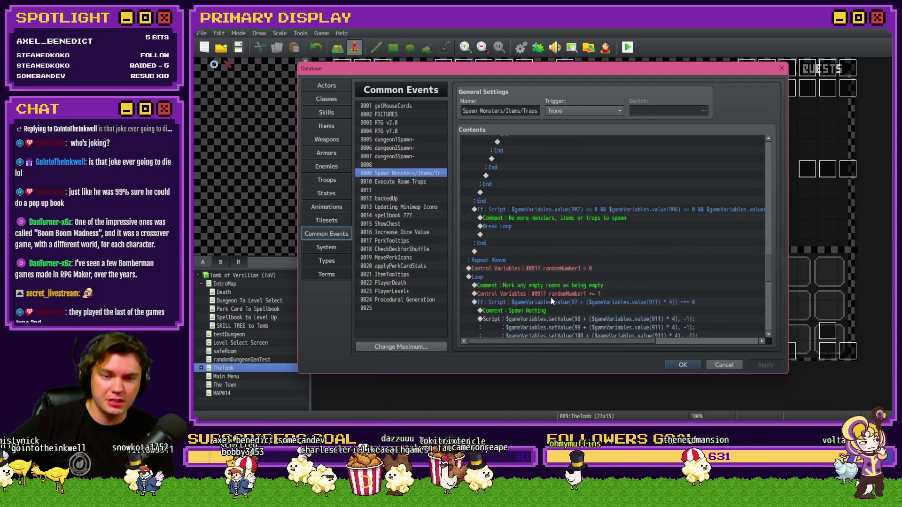
scroll(585, 243, down, 2)
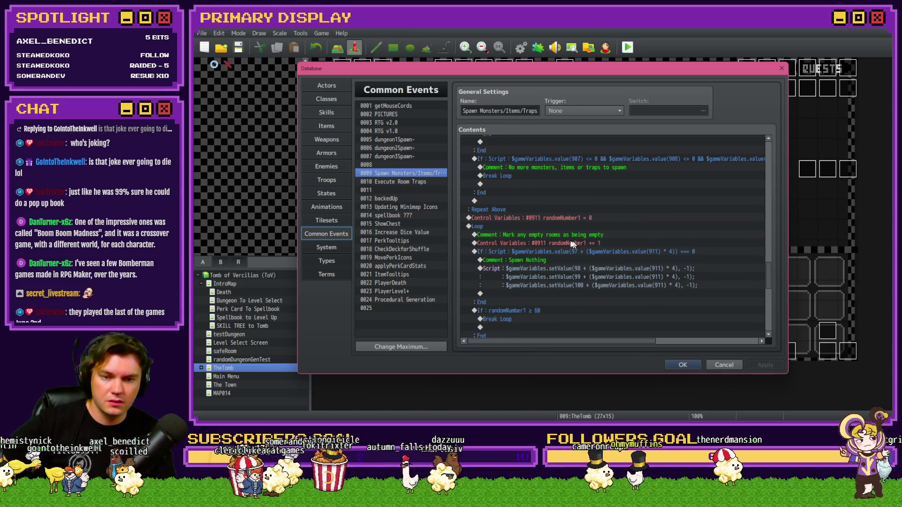
scroll(554, 223, down, 2)
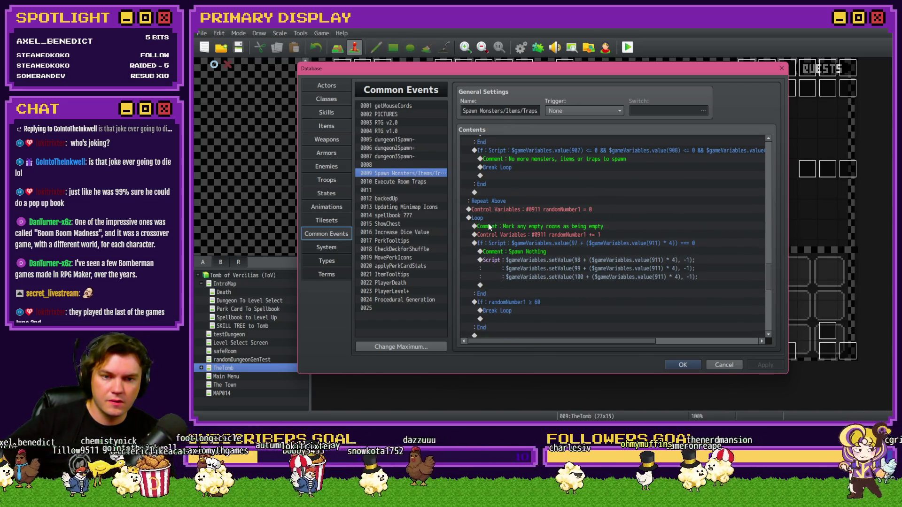
scroll(555, 230, down, 5)
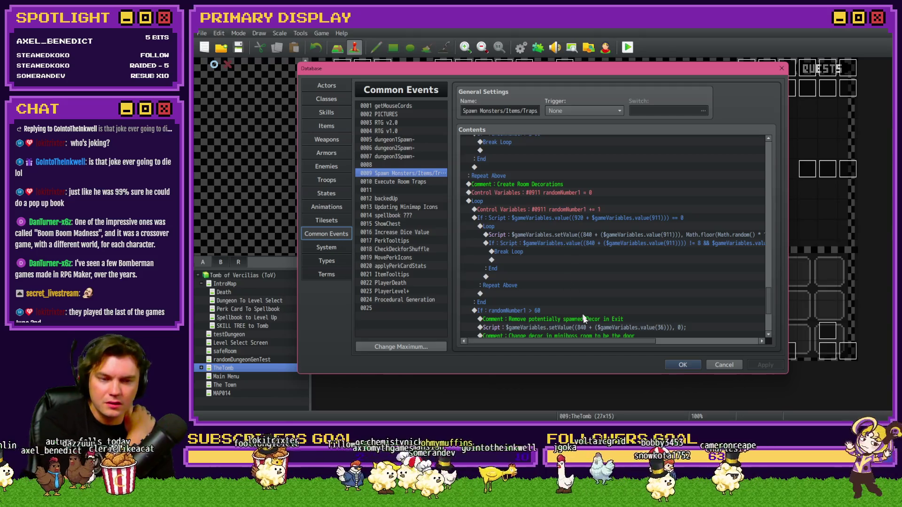
scroll(588, 317, down, 4)
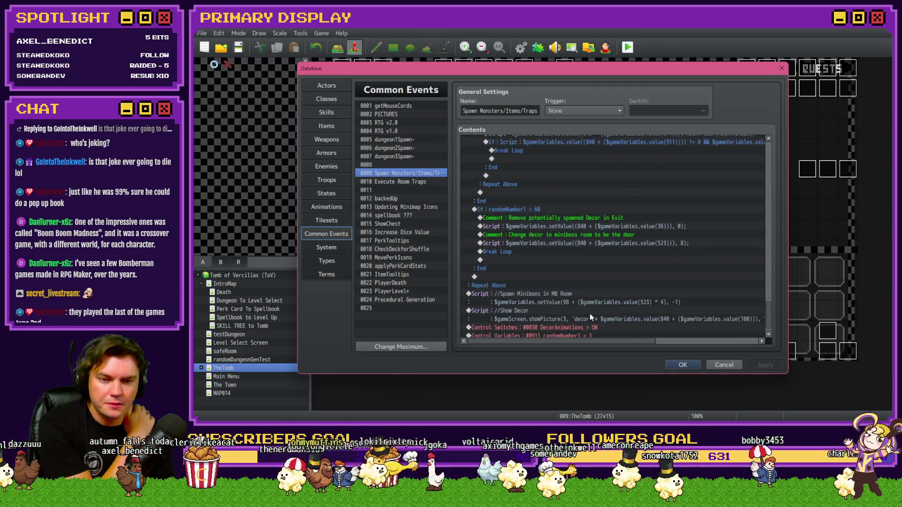
scroll(590, 315, down, 1)
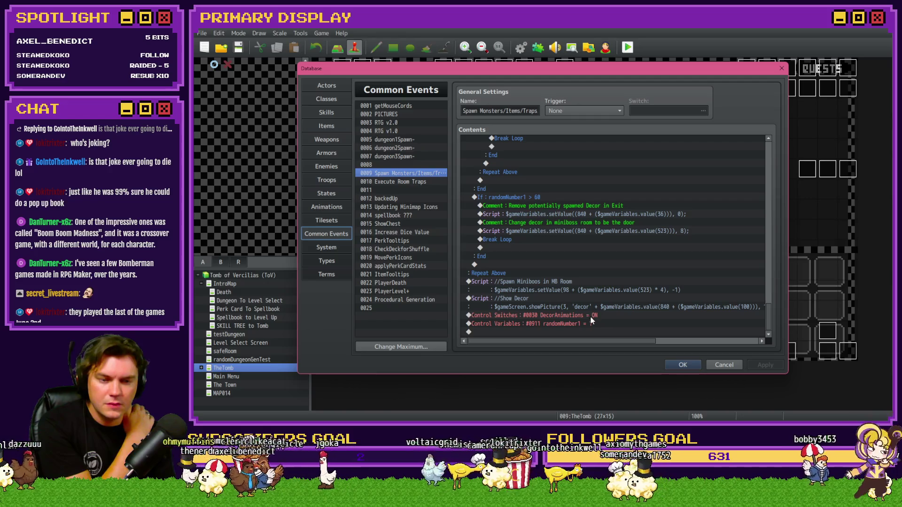
click(395, 182)
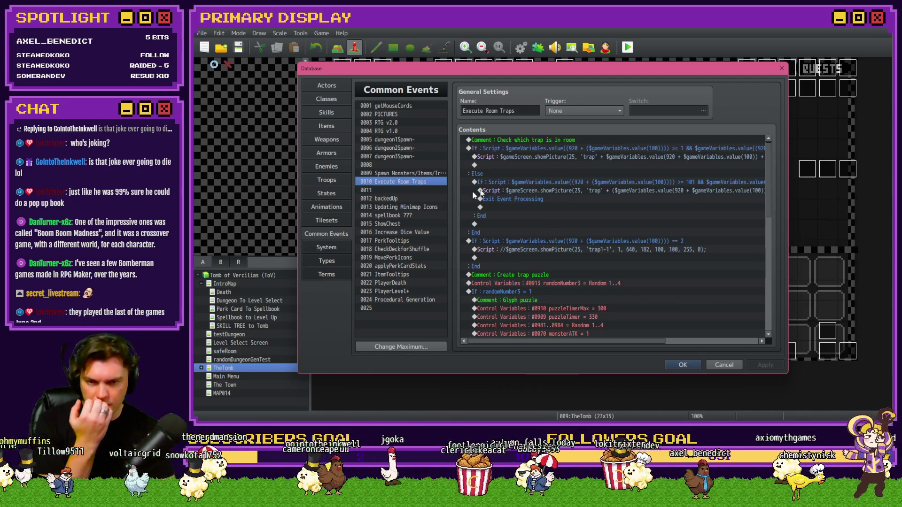
Browse common events from Updating Minimap Icons through Increase Dice Value to CheckDeckforShuffle
click(409, 207)
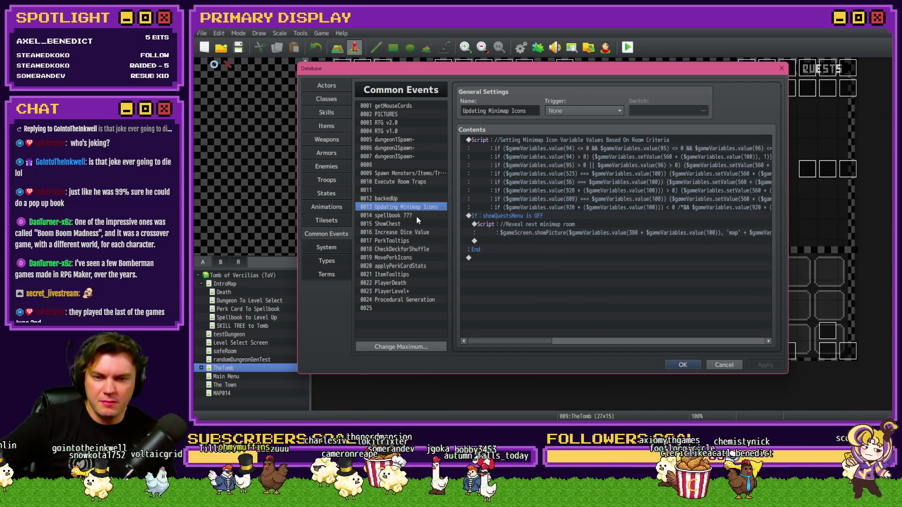
click(416, 216)
click(413, 223)
click(421, 234)
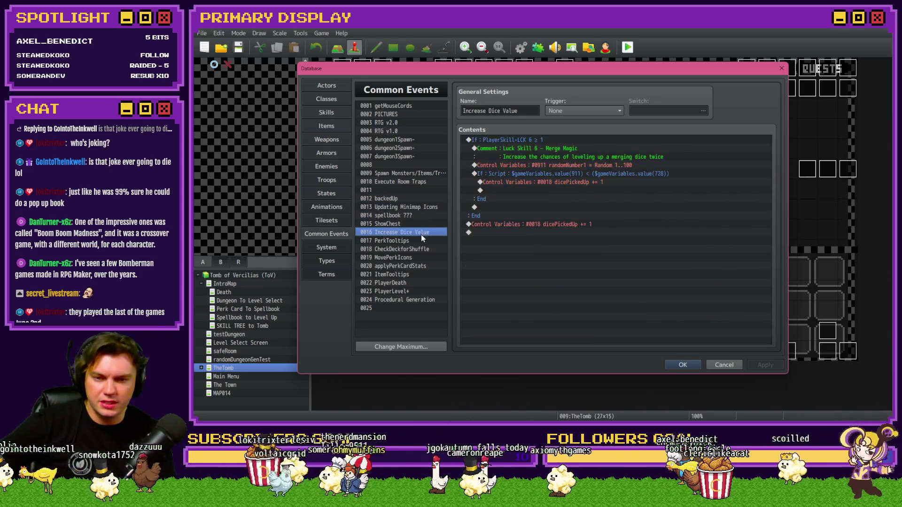
click(421, 241)
click(419, 249)
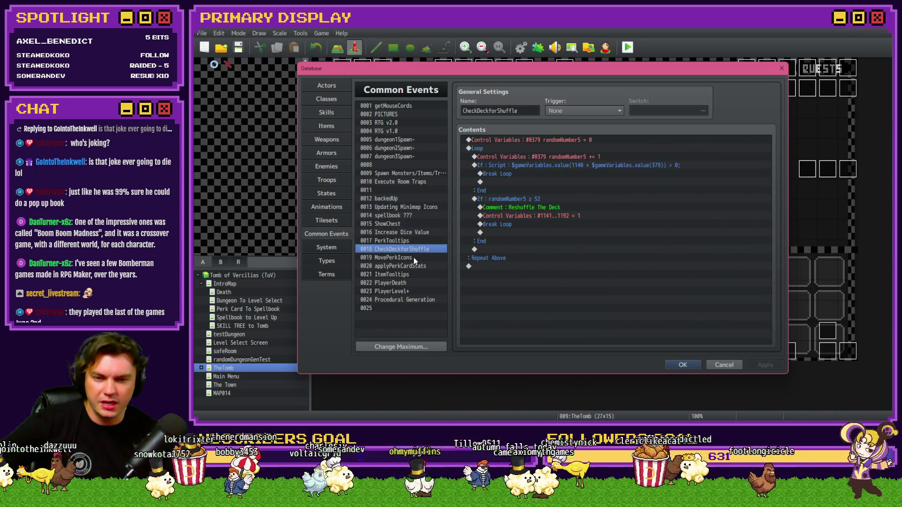
Continue from MovePerkIcons through Procedural Generation, then end on the RTG v2.0 event
click(413, 259)
click(412, 266)
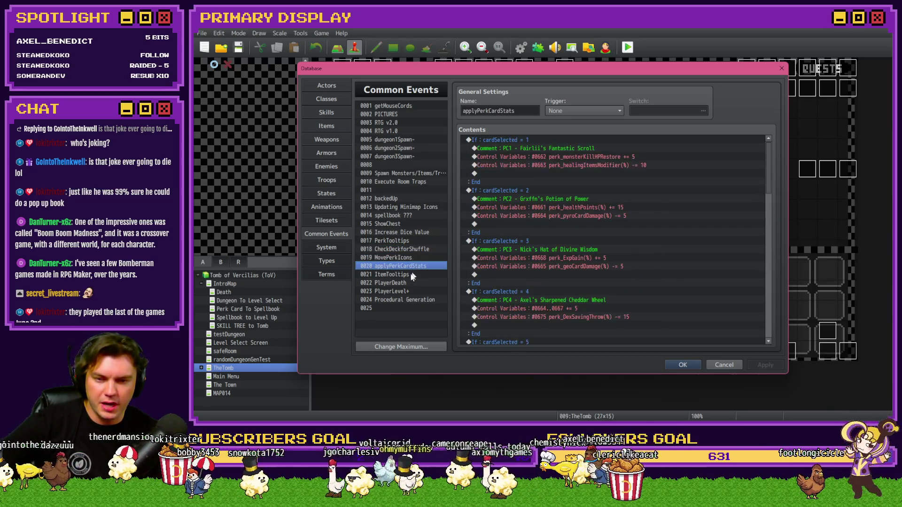
click(410, 274)
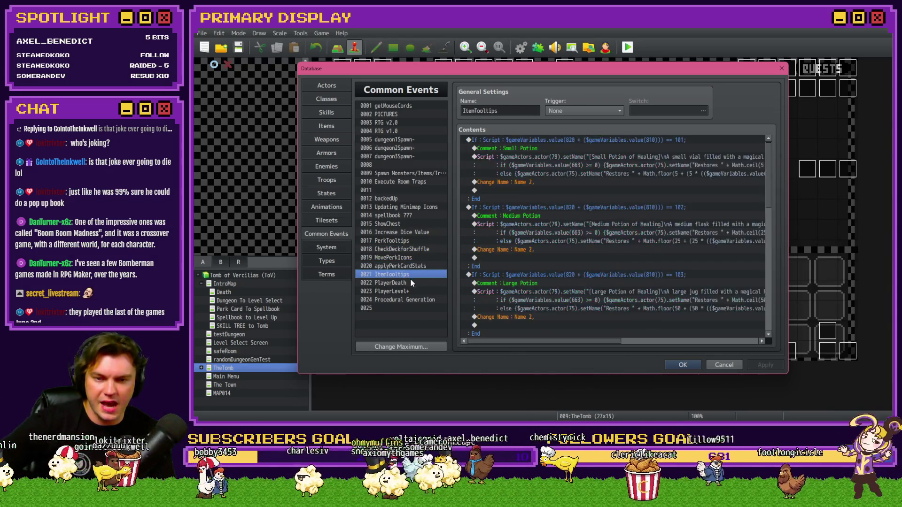
click(411, 283)
click(413, 292)
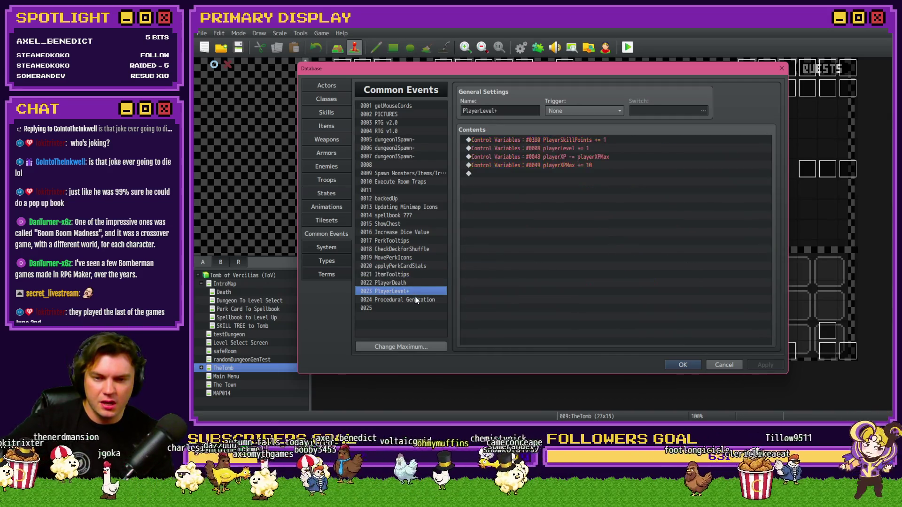
click(415, 300)
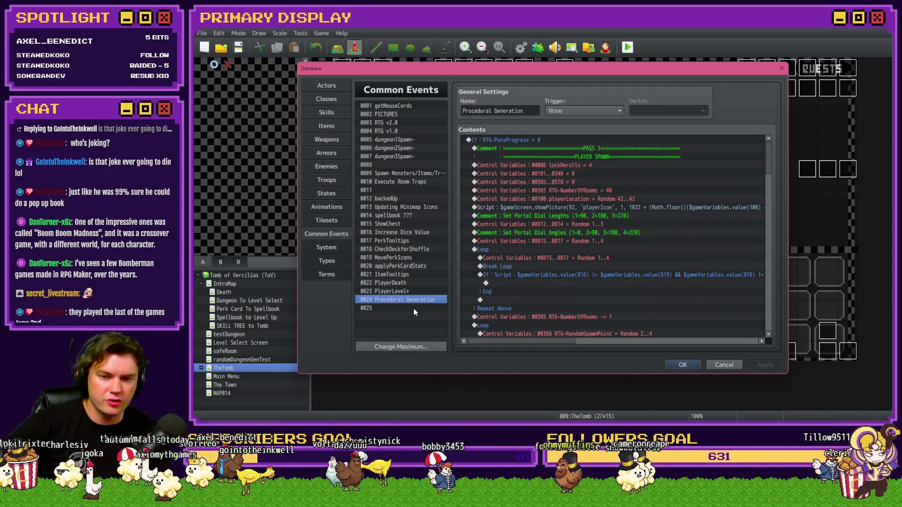
click(400, 123)
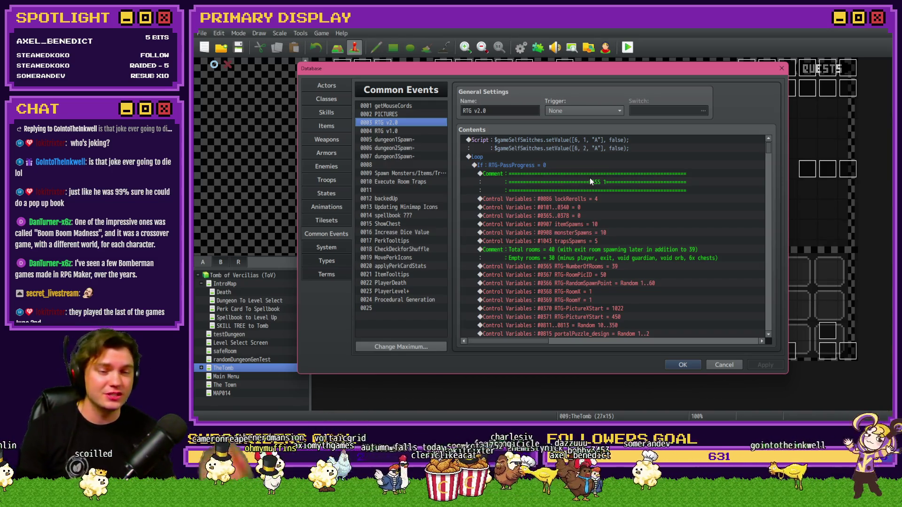
drag(771, 154, 766, 282)
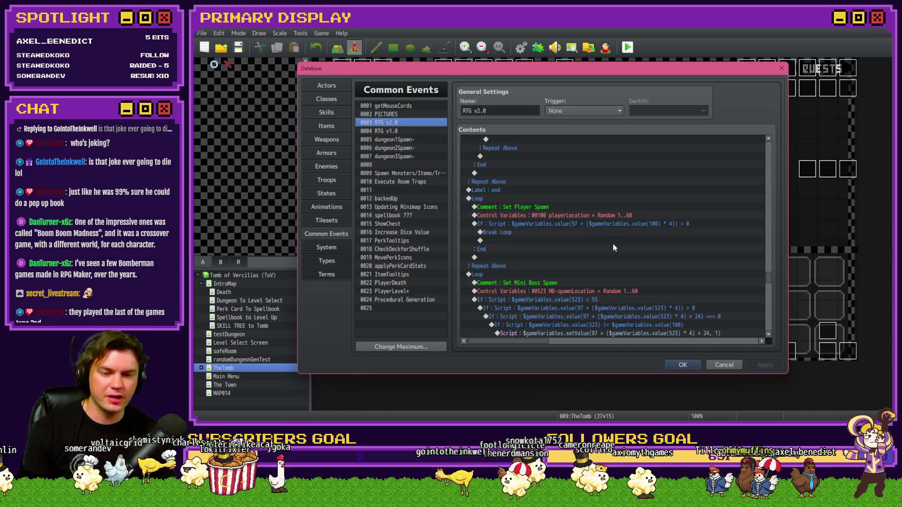
scroll(532, 218, down, 7)
scroll(532, 221, down, 3)
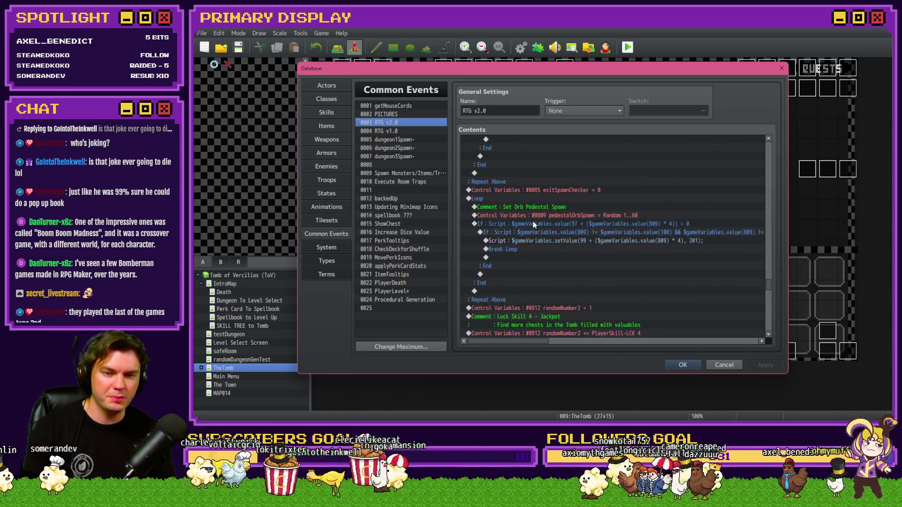
scroll(533, 222, down, 2)
scroll(532, 222, down, 2)
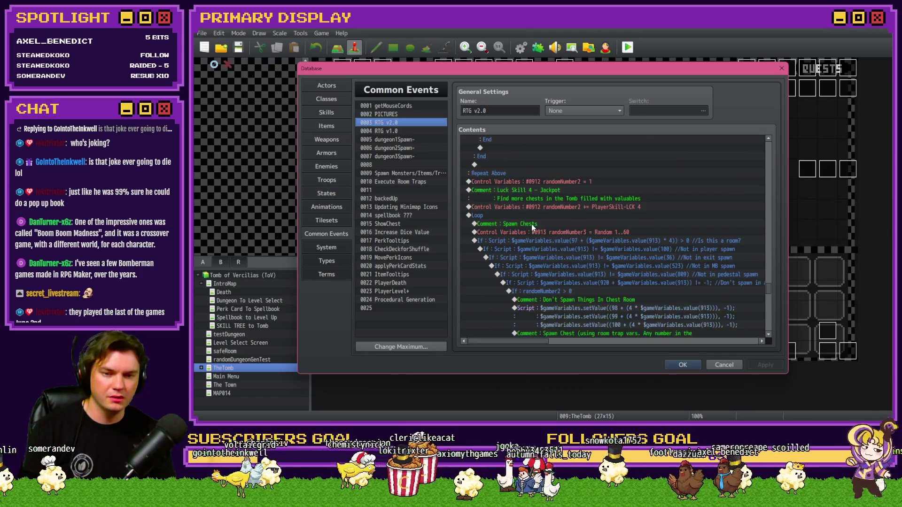
scroll(549, 196, down, 3)
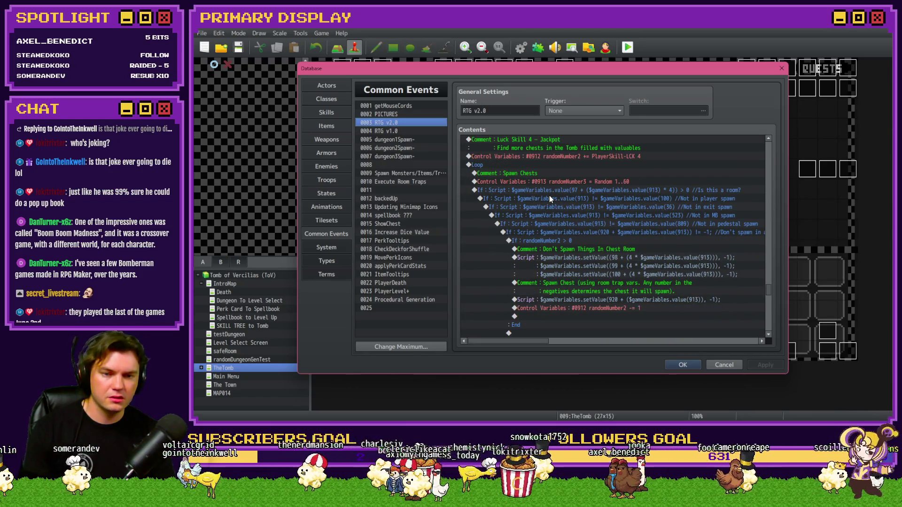
scroll(540, 185, down, 10)
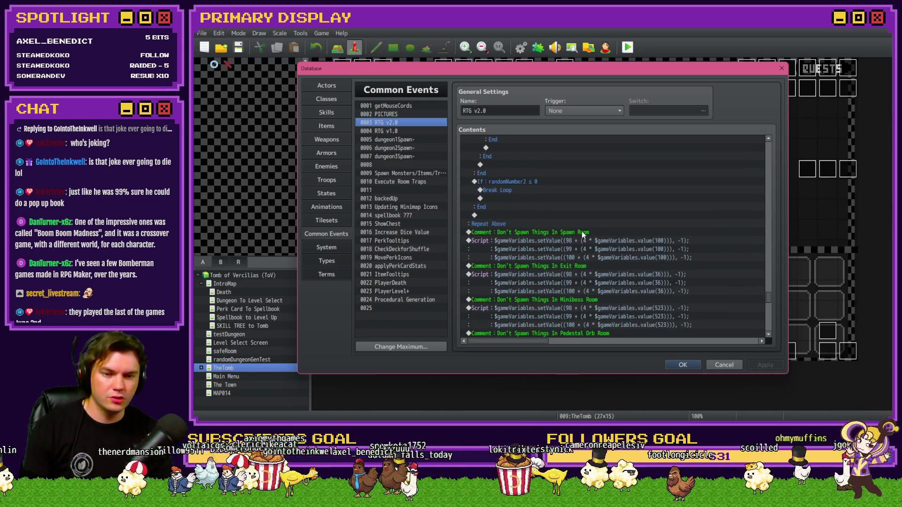
scroll(520, 204, down, 4)
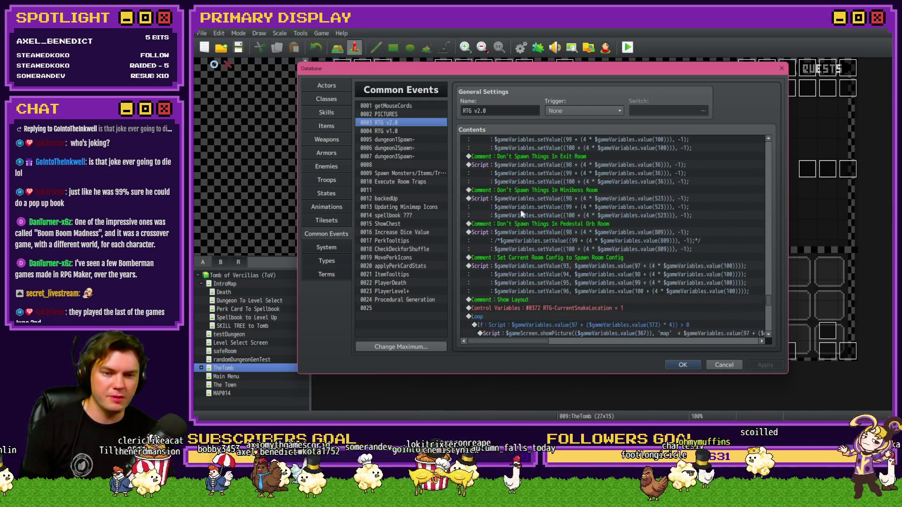
scroll(525, 212, down, 4)
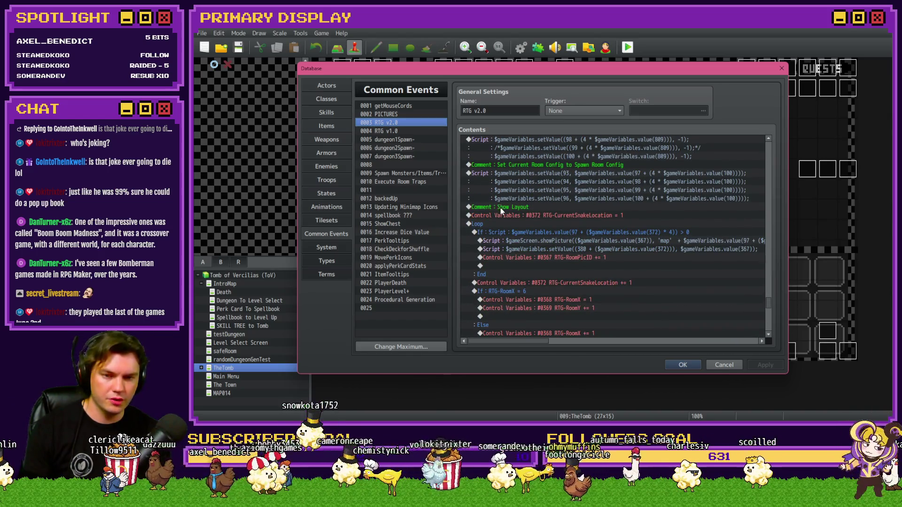
scroll(500, 207, down, 3)
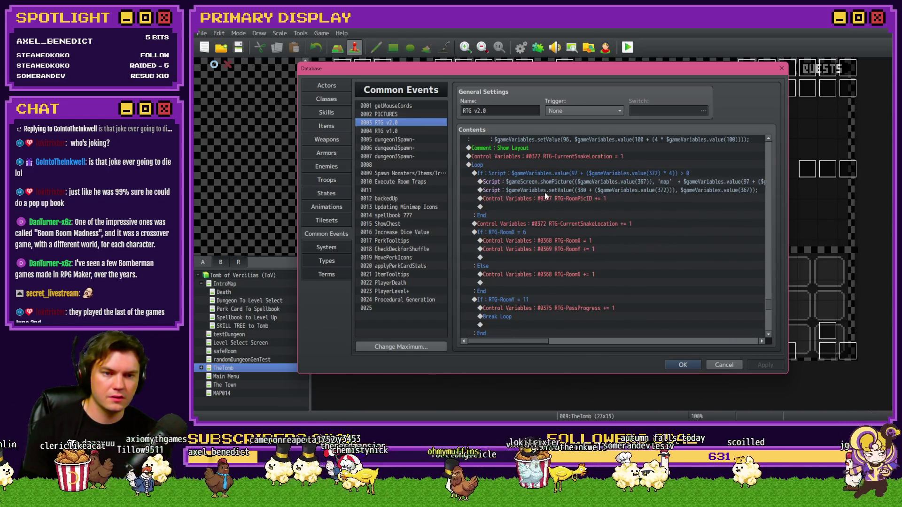
scroll(545, 195, down, 5)
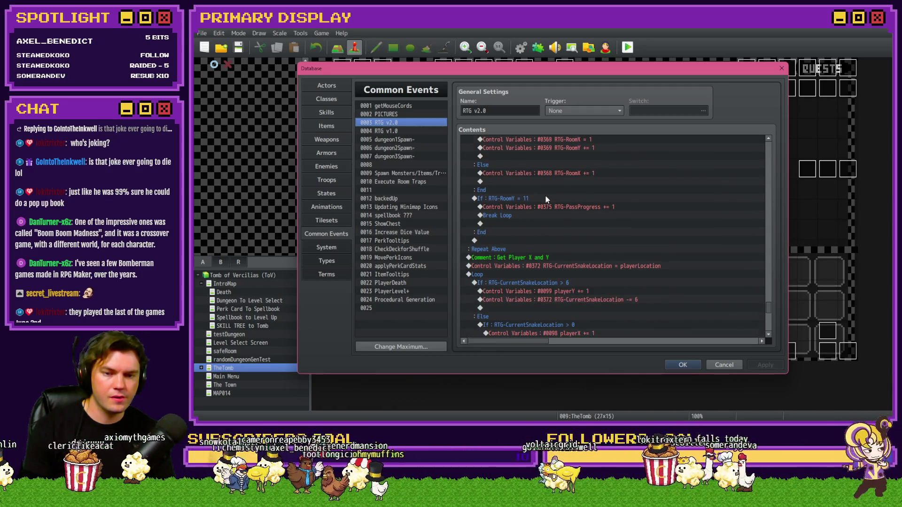
scroll(545, 196, down, 9)
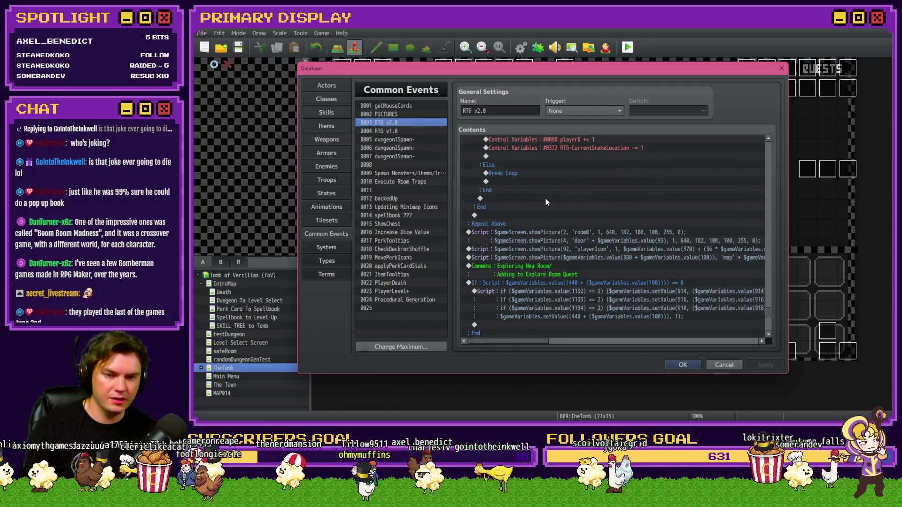
scroll(546, 199, down, 2)
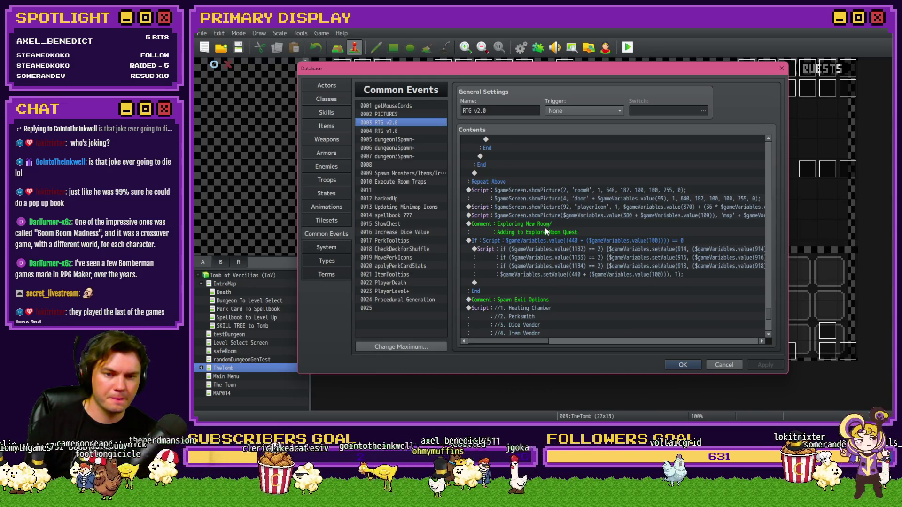
scroll(560, 237, down, 2)
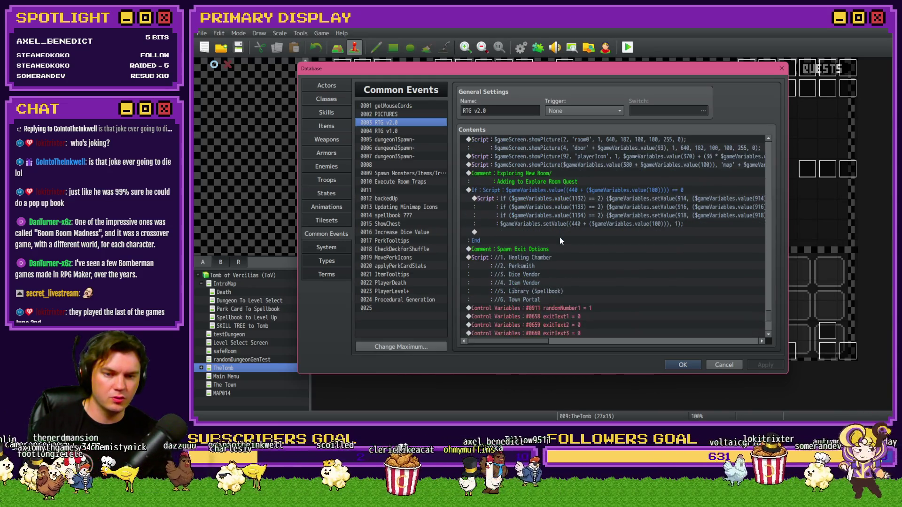
scroll(560, 240, down, 2)
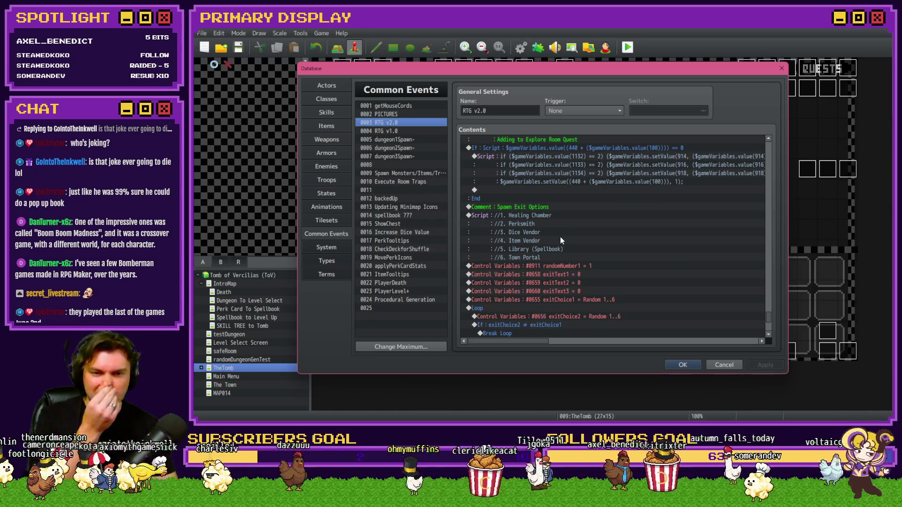
scroll(561, 230, down, 6)
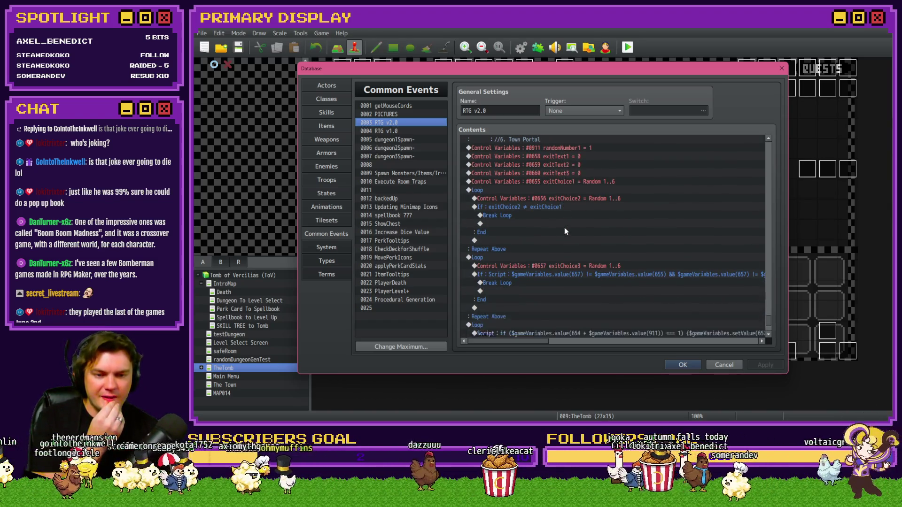
scroll(565, 230, down, 2)
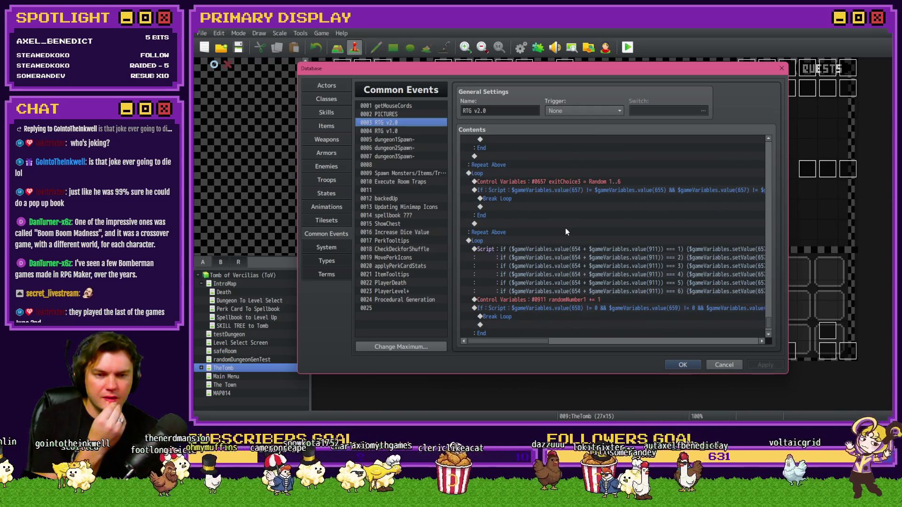
scroll(565, 227, down, 2)
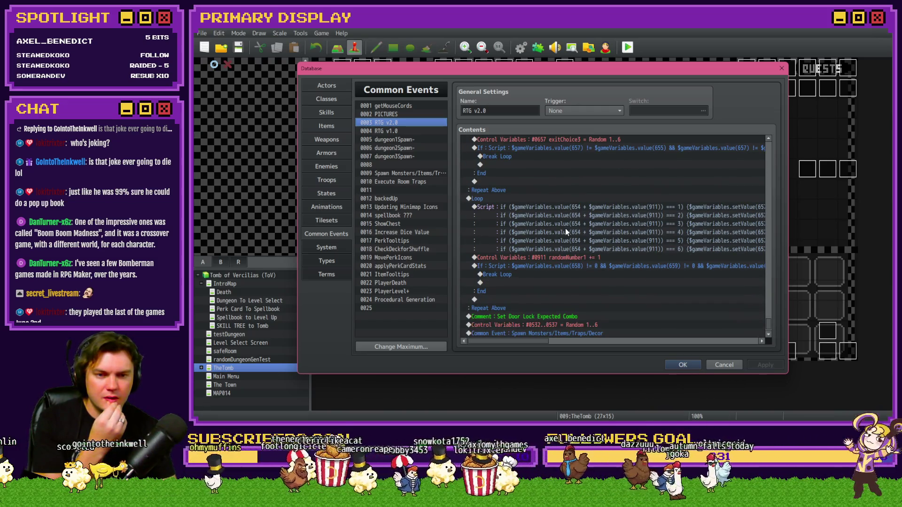
scroll(566, 228, down, 1)
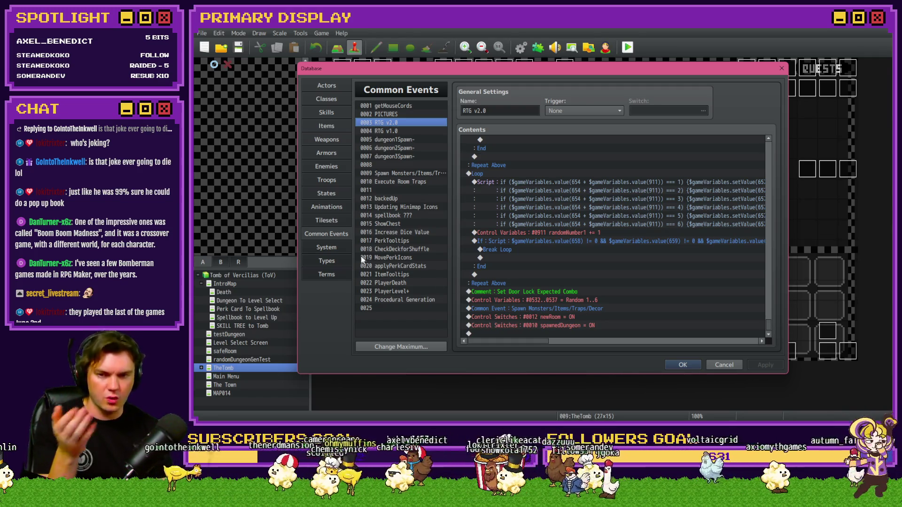
Open common event 0009 Spawn Monsters/Items/Traps and bring up the Spawn A Trap loop's first-floor check
click(396, 174)
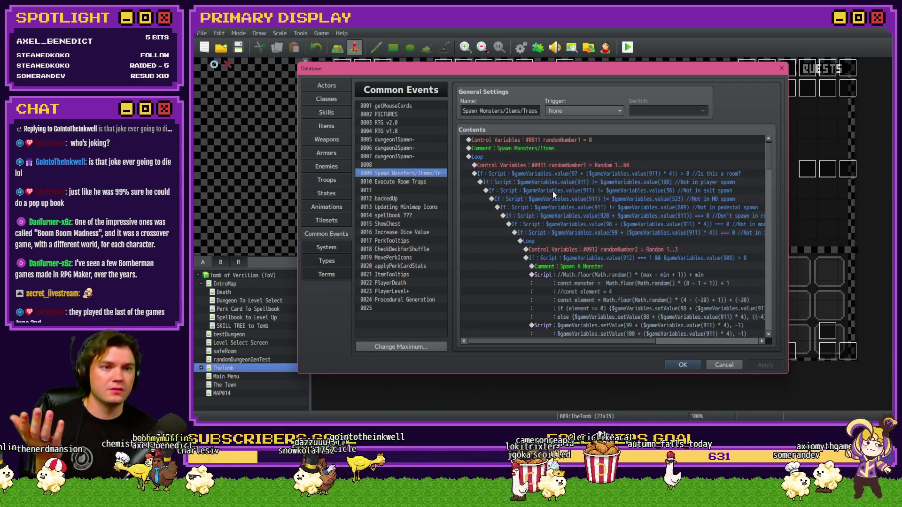
scroll(552, 191, down, 5)
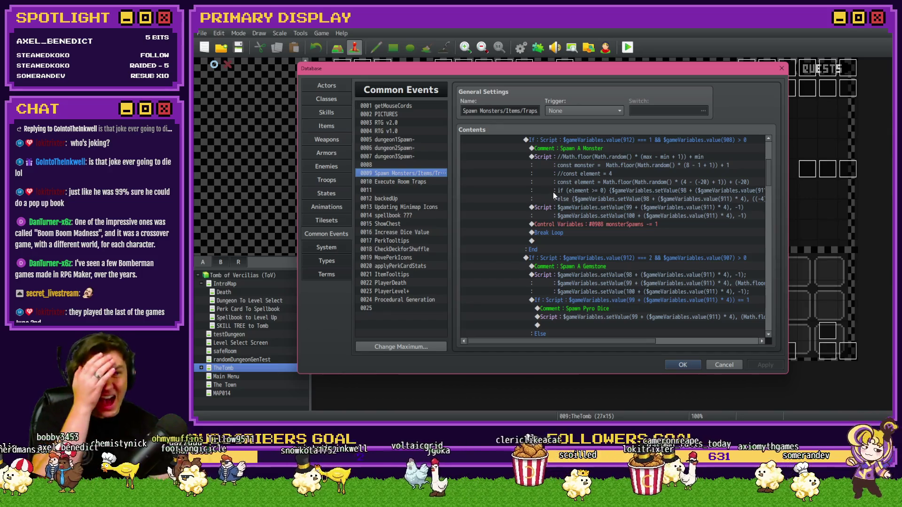
scroll(553, 192, down, 2)
scroll(554, 192, down, 10)
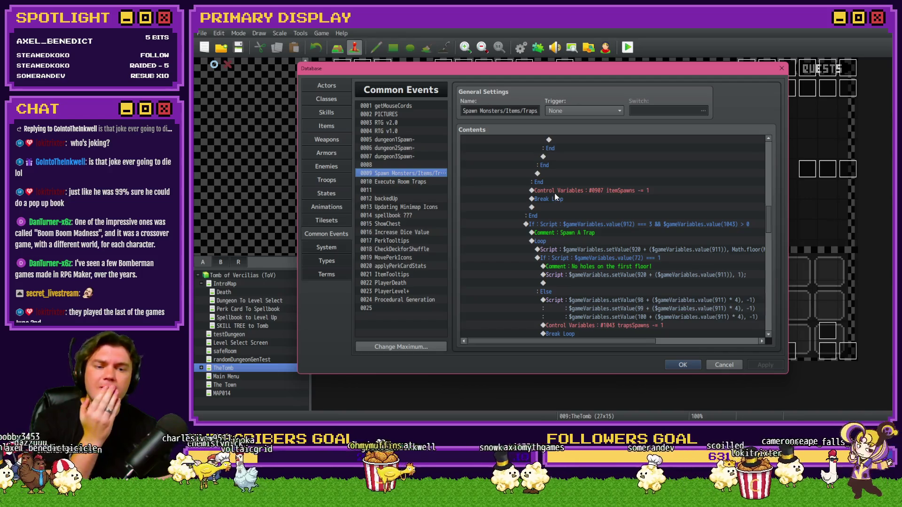
scroll(556, 197, down, 2)
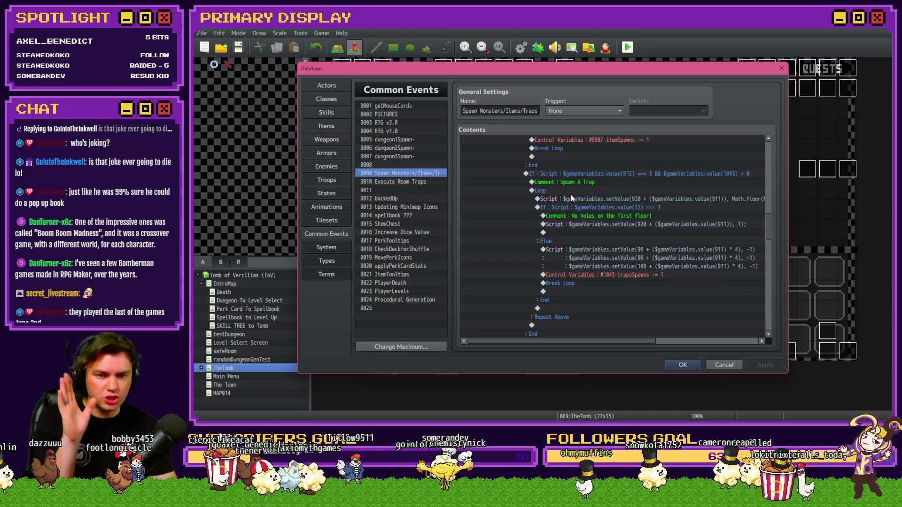
click(572, 198)
mouse_move(593, 342)
mouse_down()
mouse_move(647, 342)
mouse_move(631, 342)
mouse_up()
click(582, 207)
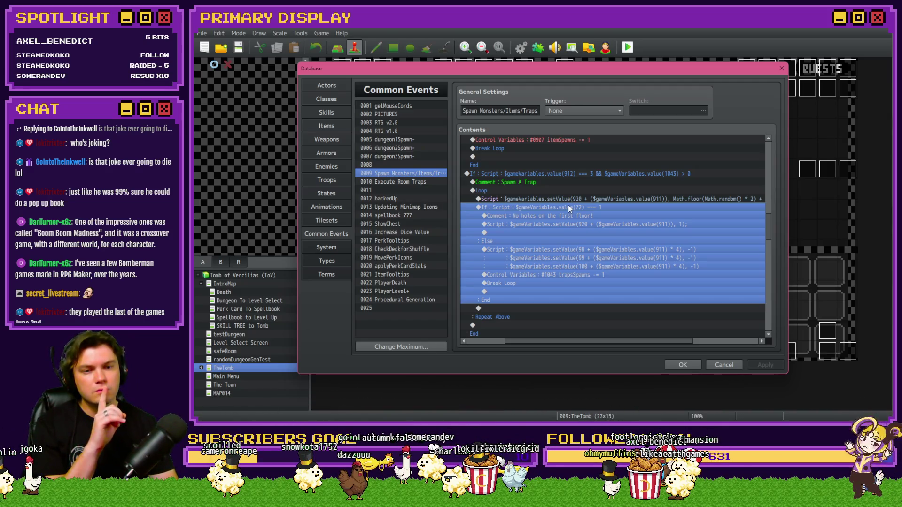
Insert a white Flash Screen (120 frames, intensity 85) after the setValue(920…) trap script
click(566, 199)
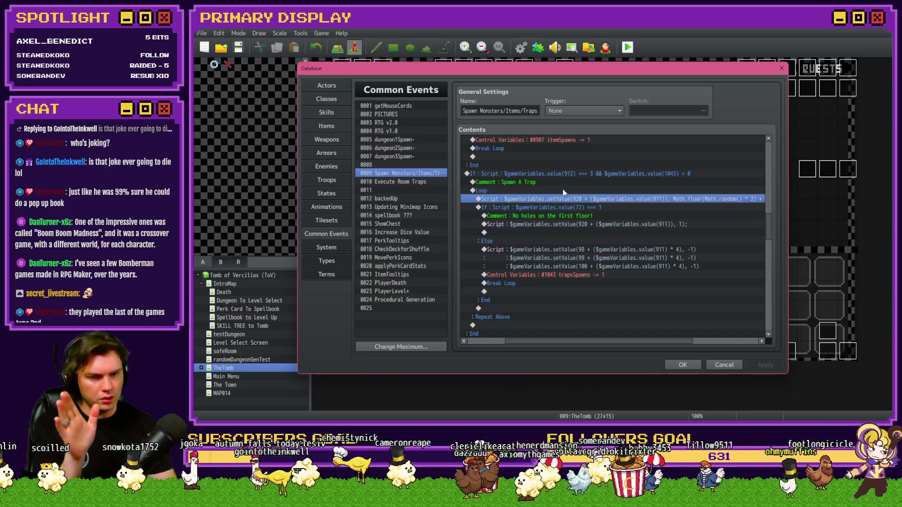
key(Insert)
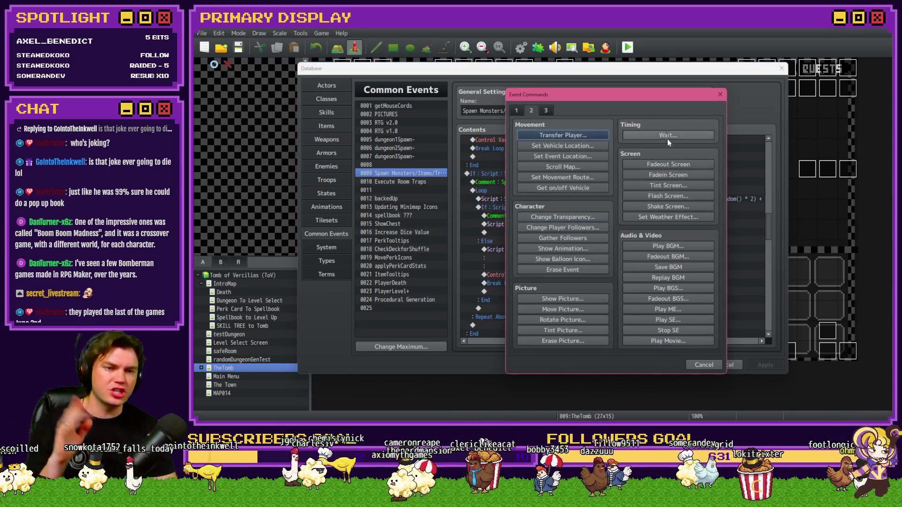
click(672, 196)
double_click(543, 271)
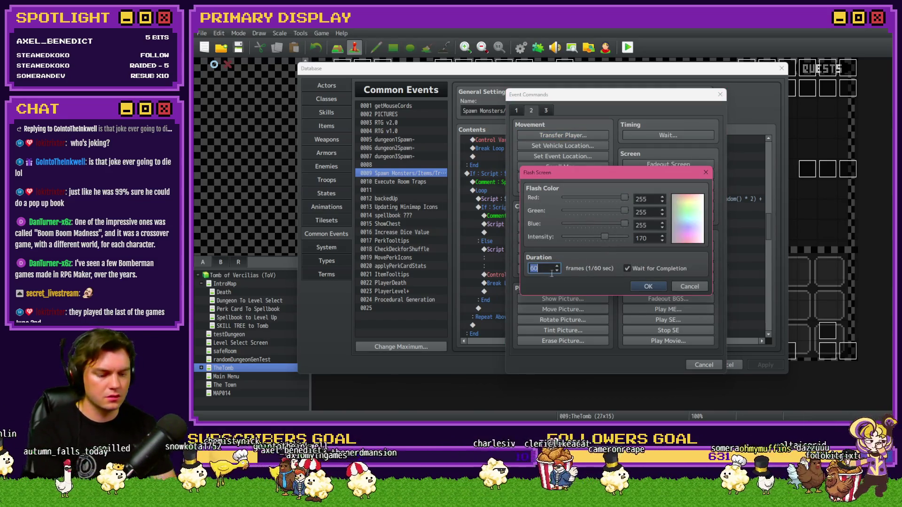
text(120)
drag(604, 236, 585, 235)
click(645, 286)
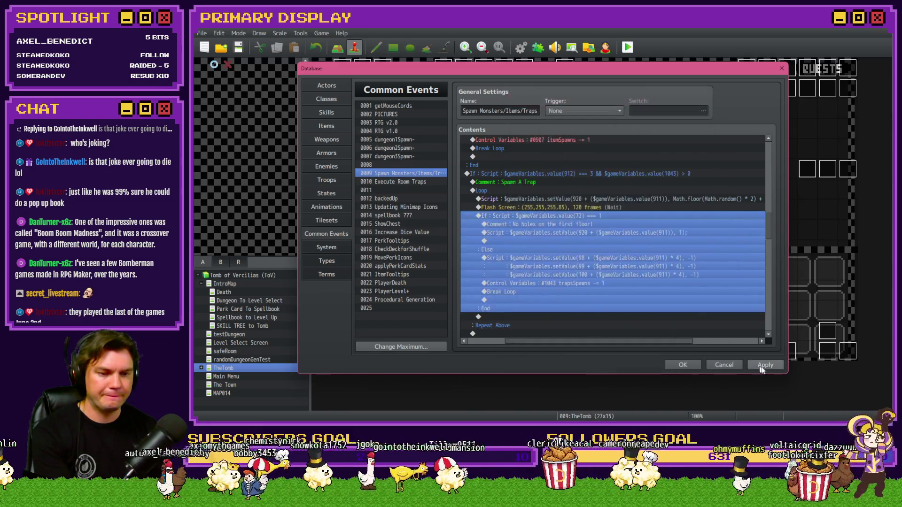
click(689, 365)
Save the project, start a playtest, and take the Grave Robber's Rush perk card
click(628, 48)
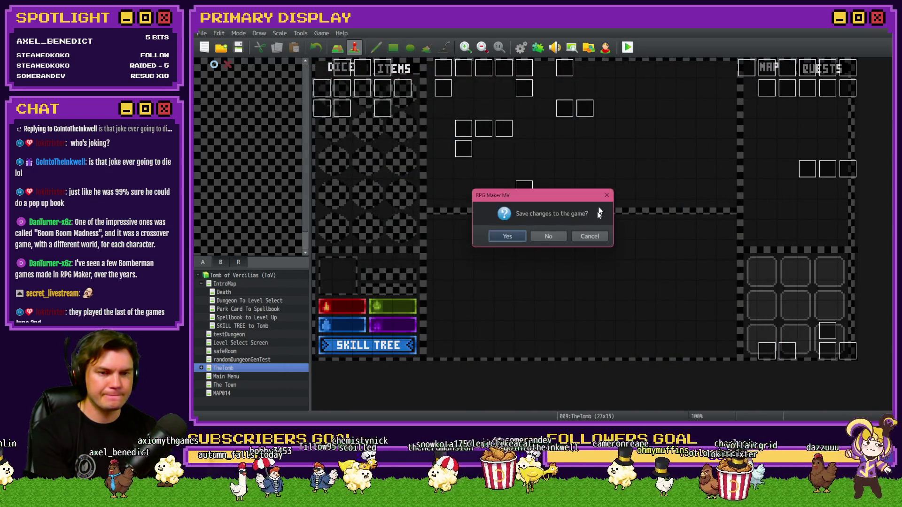
click(510, 236)
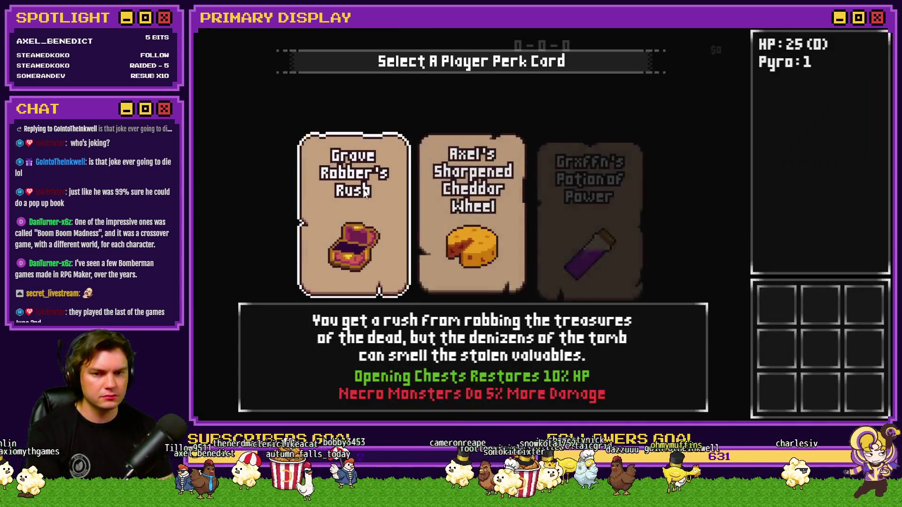
click(366, 193)
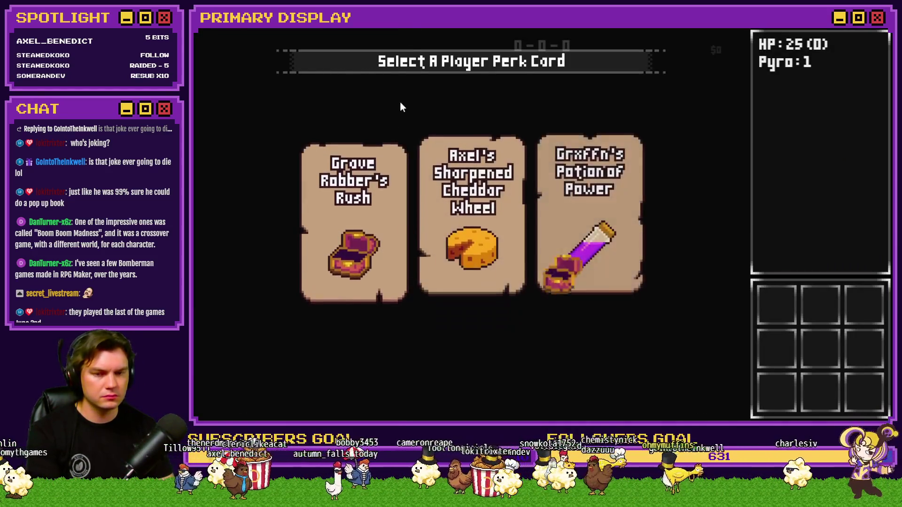
Bring up the F9 debug menu and browse to switches 0011–0020
key(F9)
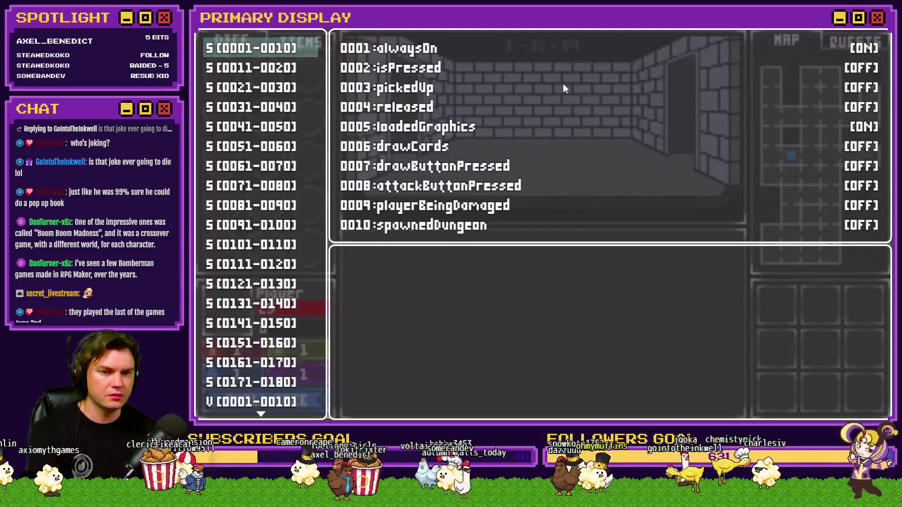
key(Down)
scroll(272, 246, down, 13)
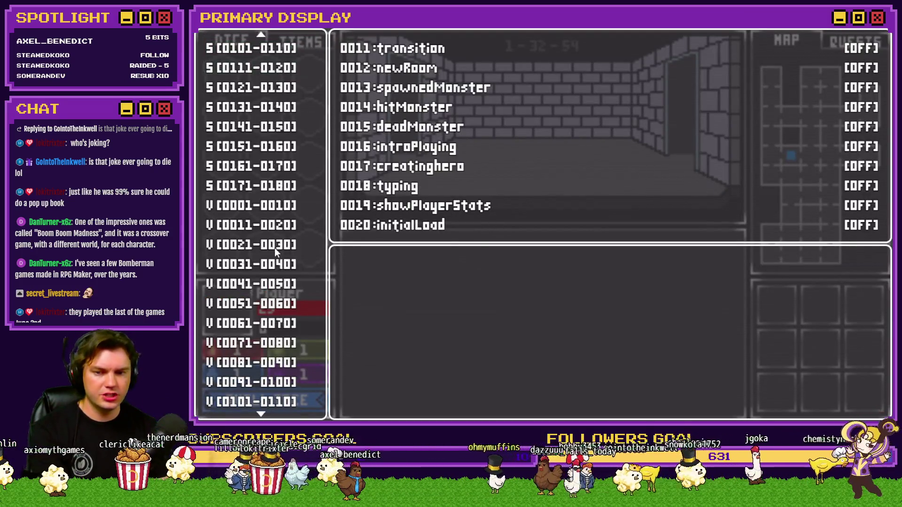
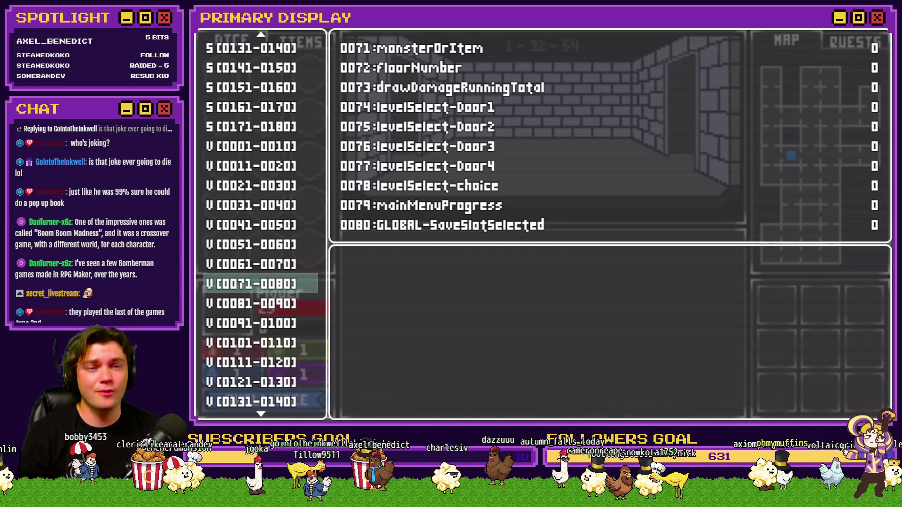
End the playtest and inspect the Flash Screen command in the Spawn Monsters/Items/Traps trap loop
key(alt+F4)
click(521, 47)
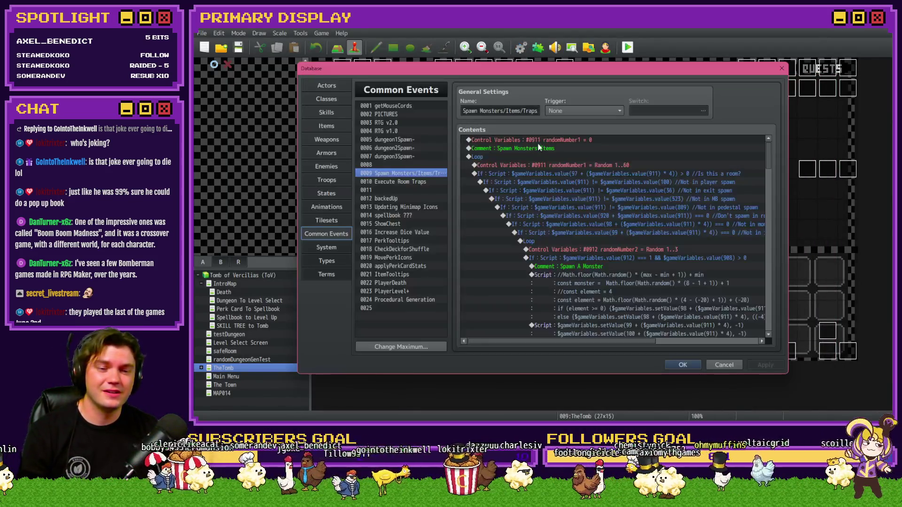
mouse_move(774, 152)
mouse_down()
mouse_move(772, 198)
mouse_move(785, 226)
mouse_up()
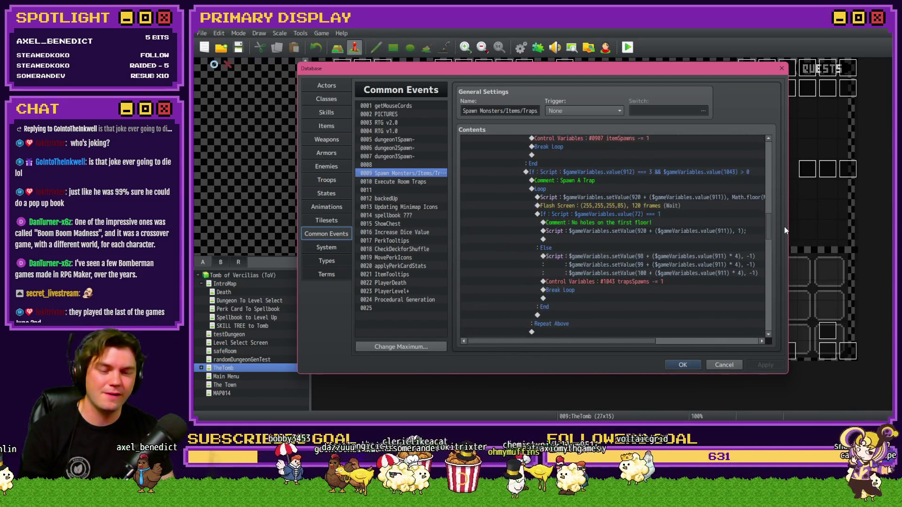
click(664, 206)
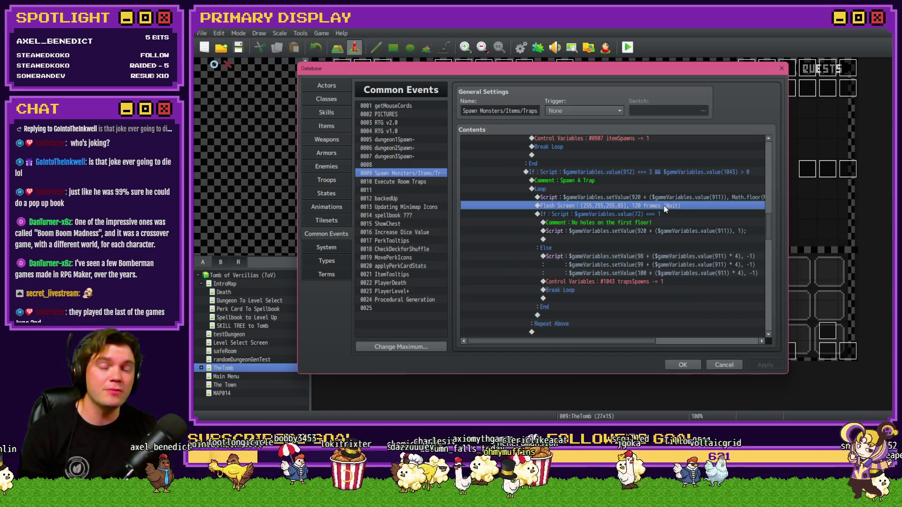
drag(664, 206, 667, 206)
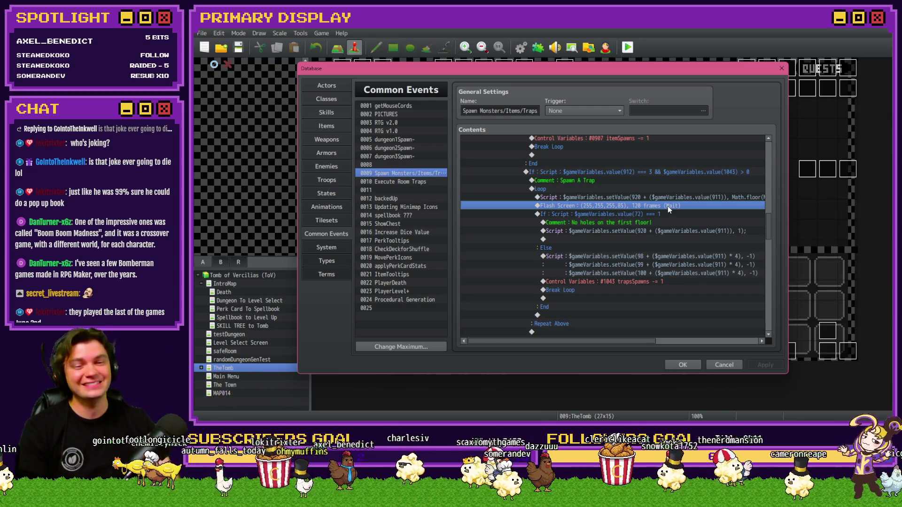
Scroll through the spawn event, view the RTG v2.0 common event, and close the Database
drag(775, 227, 772, 321)
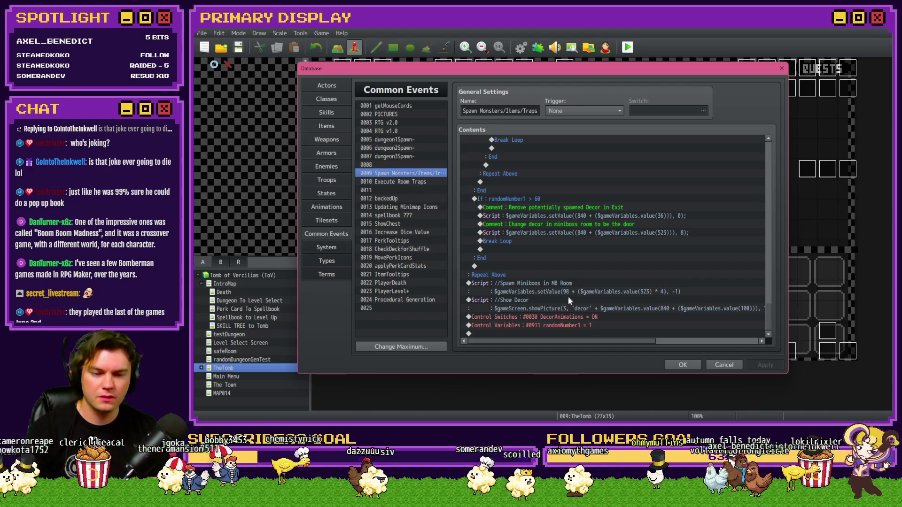
drag(769, 322, 769, 311)
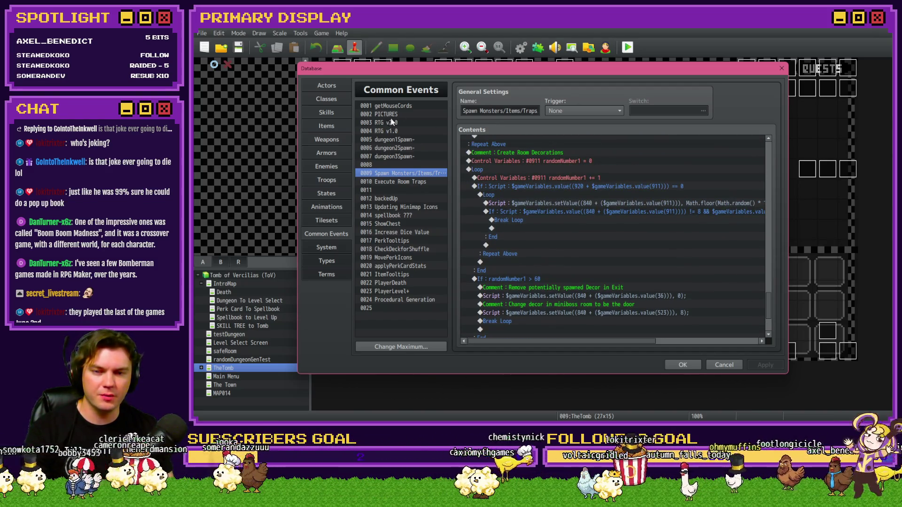
click(393, 121)
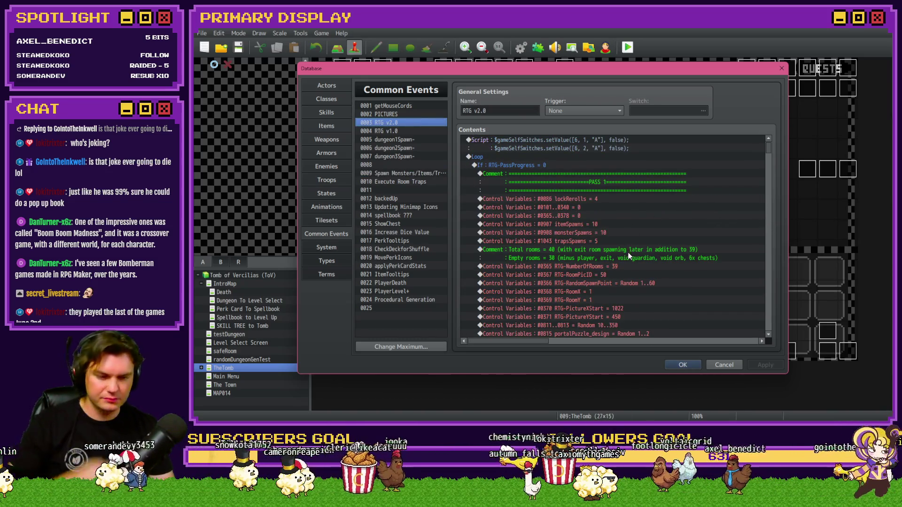
click(682, 365)
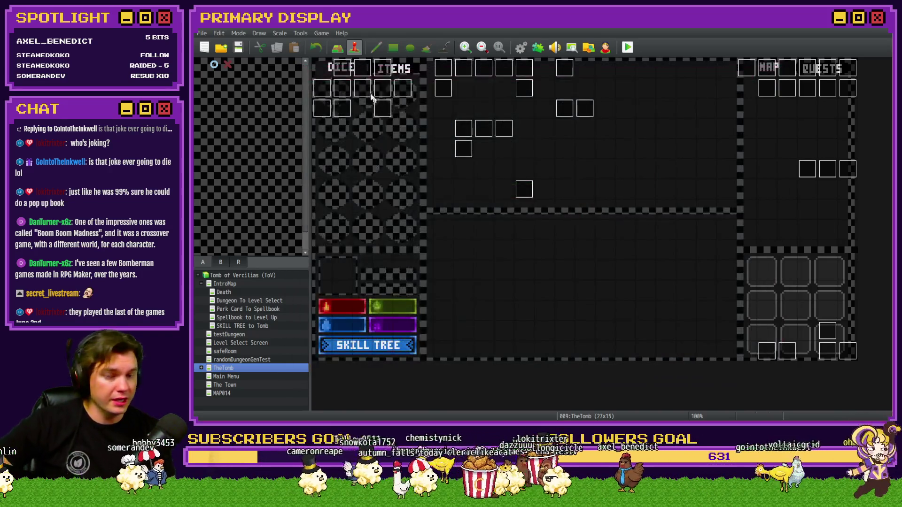
Open the Int/Movement map event and find its floorNumber += 1 command
double_click(342, 68)
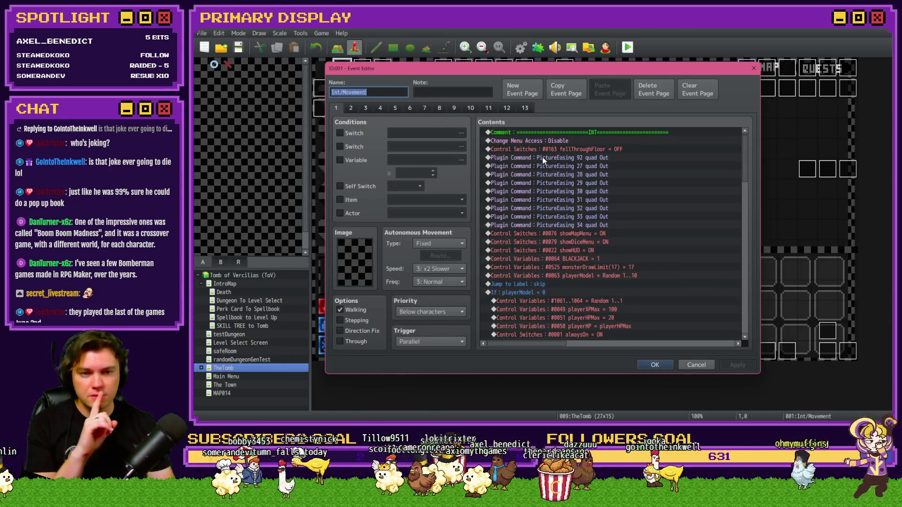
scroll(555, 174, down, 2)
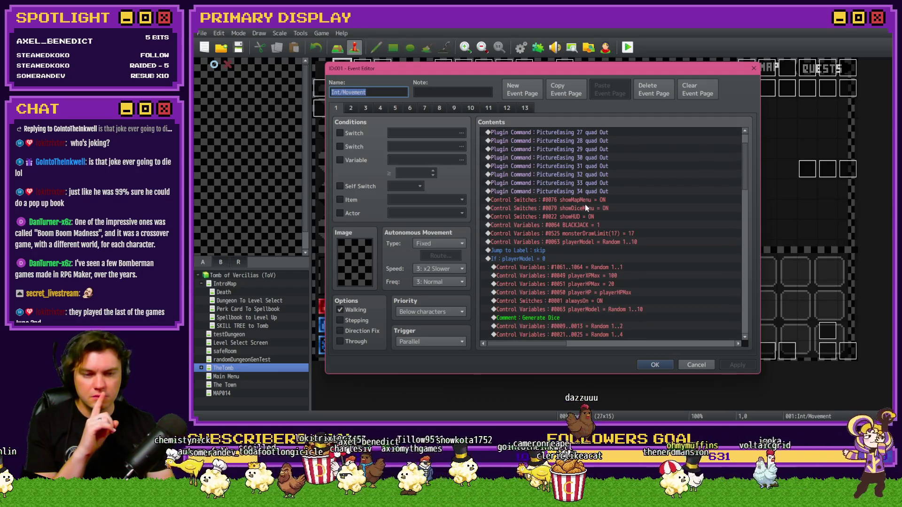
scroll(617, 232, down, 2)
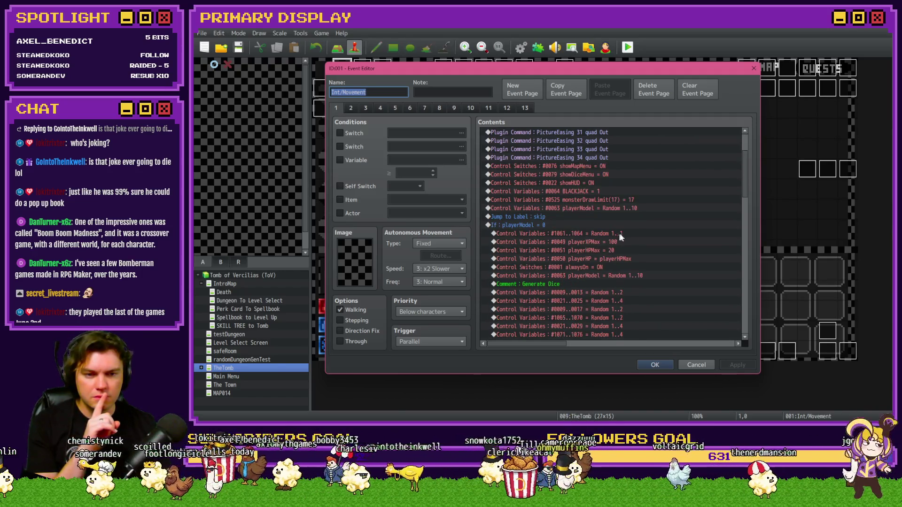
scroll(615, 230, down, 1)
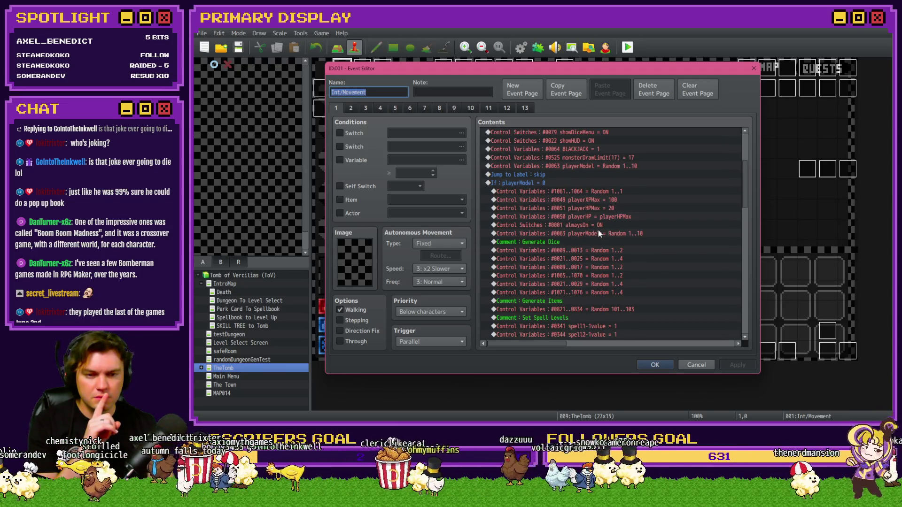
scroll(611, 230, down, 7)
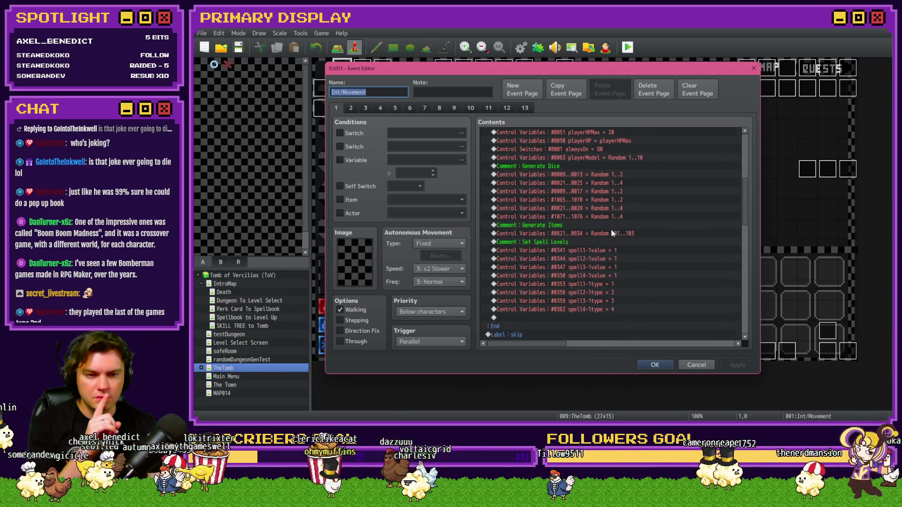
scroll(611, 230, down, 2)
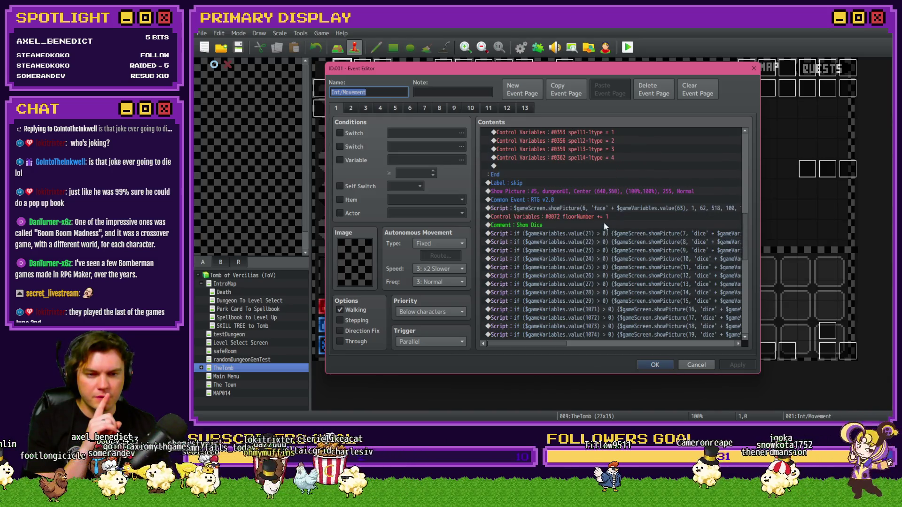
click(607, 216)
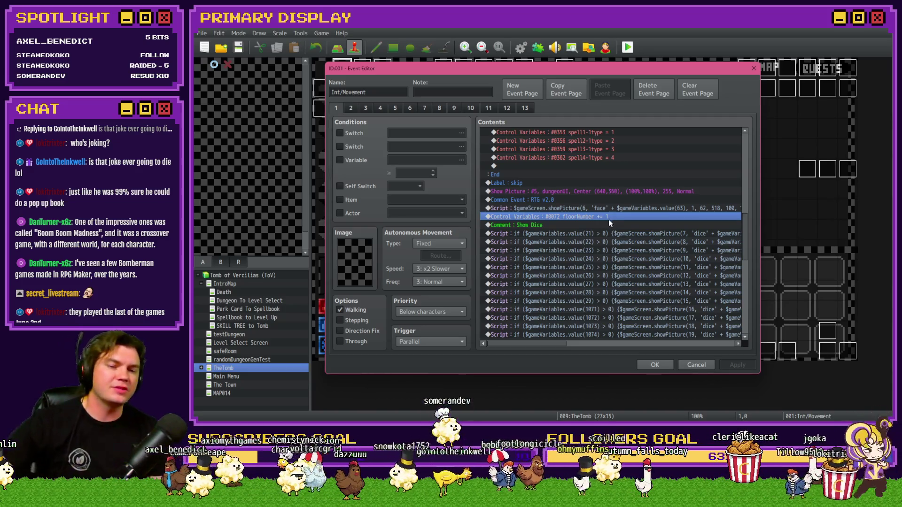
Check the event's RTG v2.0 common event call, cancel, and reopen Common Events
click(541, 198)
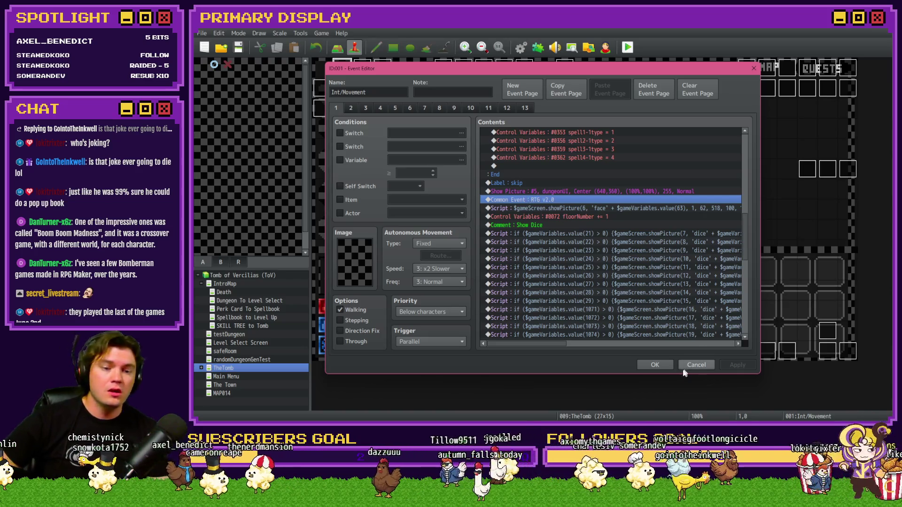
click(696, 364)
click(522, 46)
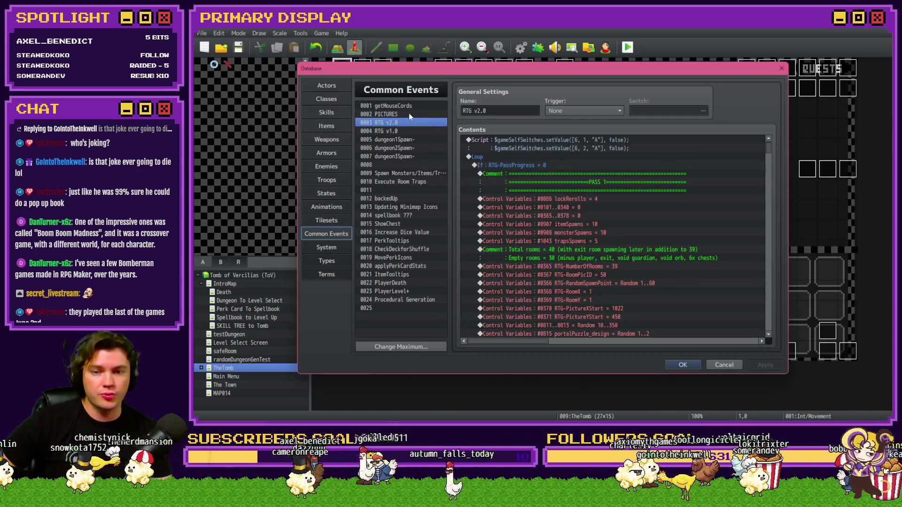
Review the commands of the Spawn Monsters/Items/Traps common event
drag(769, 148, 778, 341)
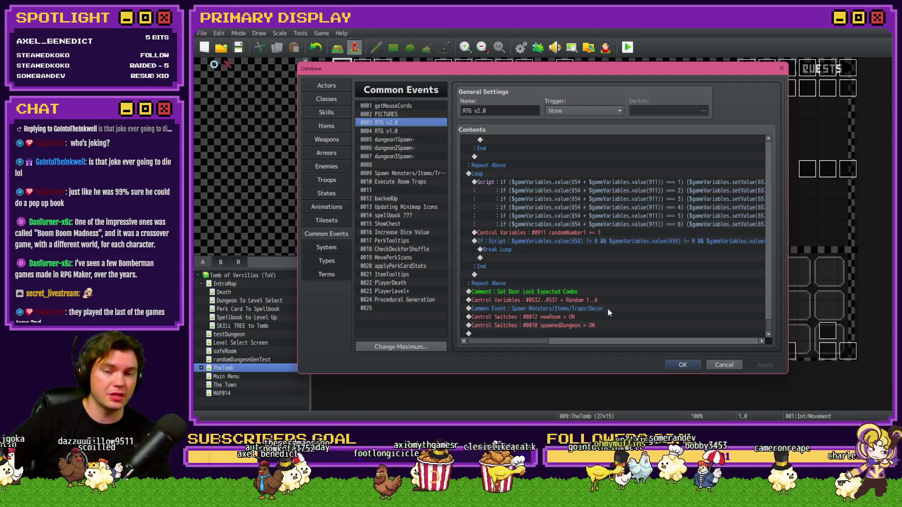
click(417, 174)
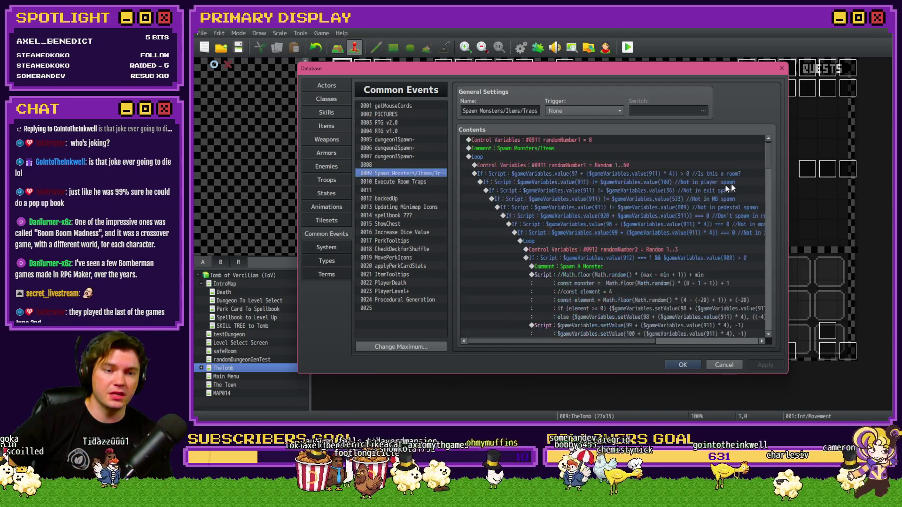
drag(769, 153, 769, 159)
drag(775, 228, 801, 345)
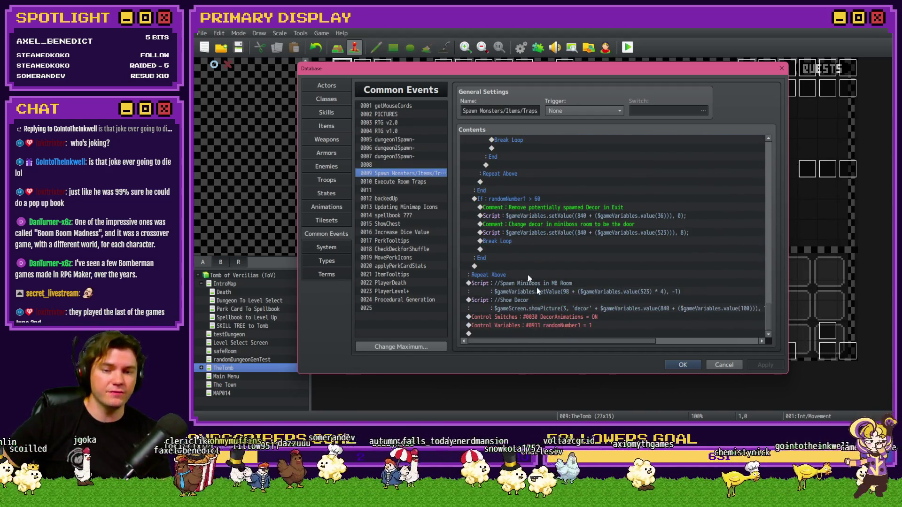
In RTG v2.0, check the Spawn call and the newRoom and spawnedDungeon switches, then close the Database
click(407, 122)
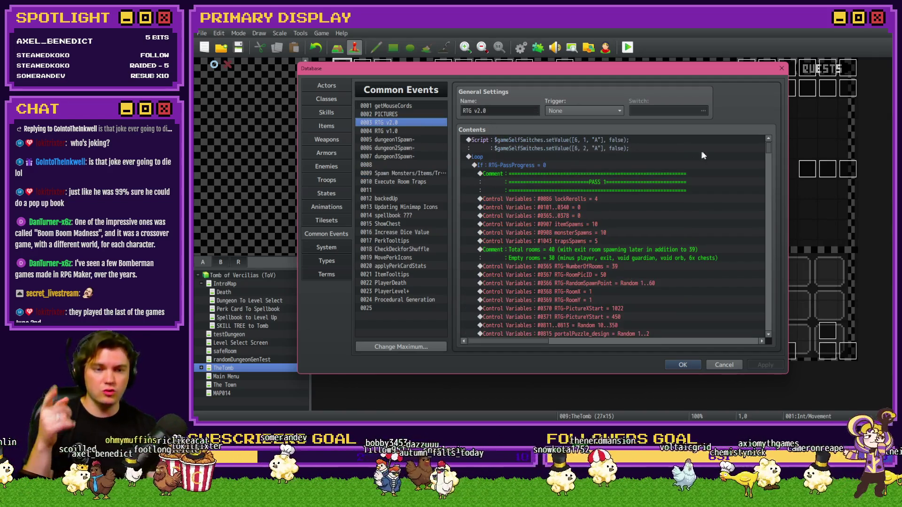
drag(768, 153, 790, 354)
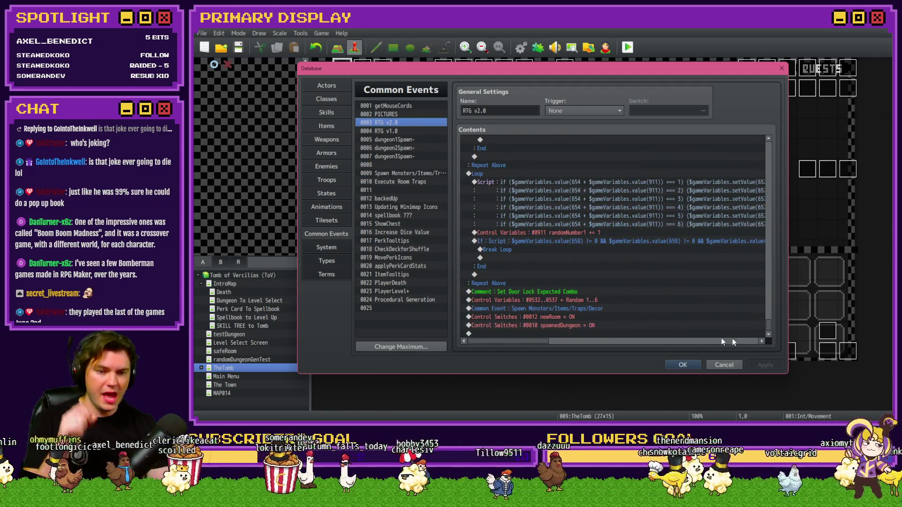
click(585, 309)
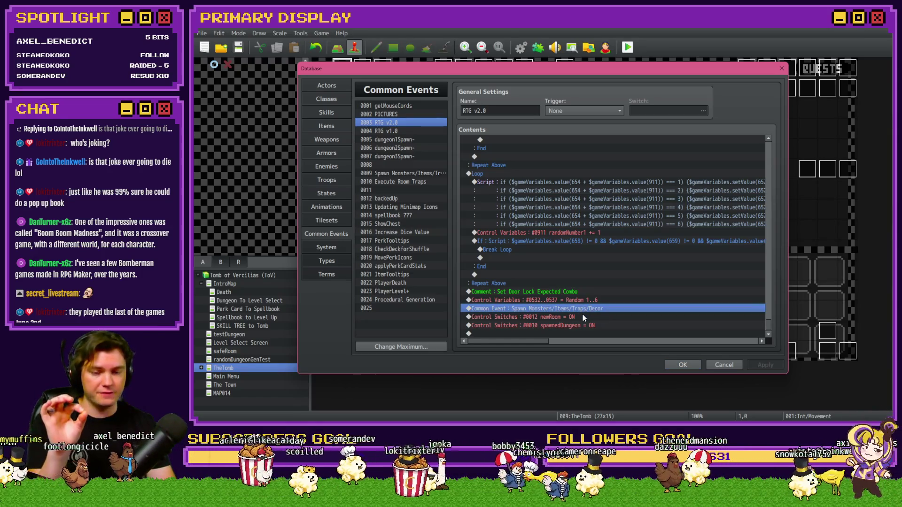
click(580, 318)
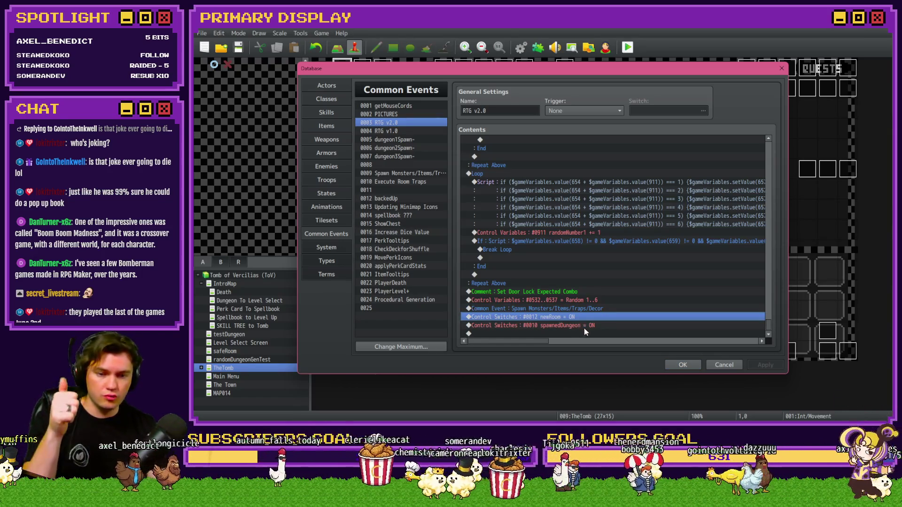
click(584, 325)
click(680, 365)
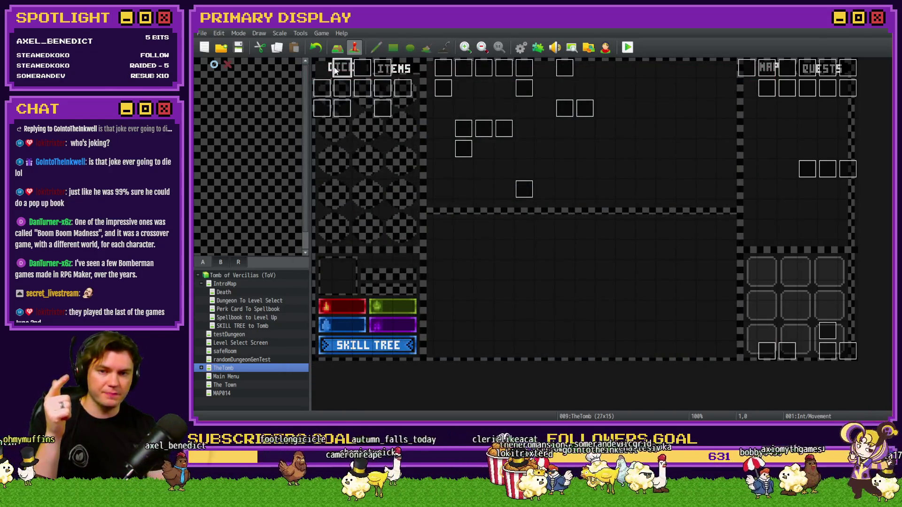
Move Int/Movement's floorNumber += 1 command above the RTG v2.0 common event call and save
double_click(335, 70)
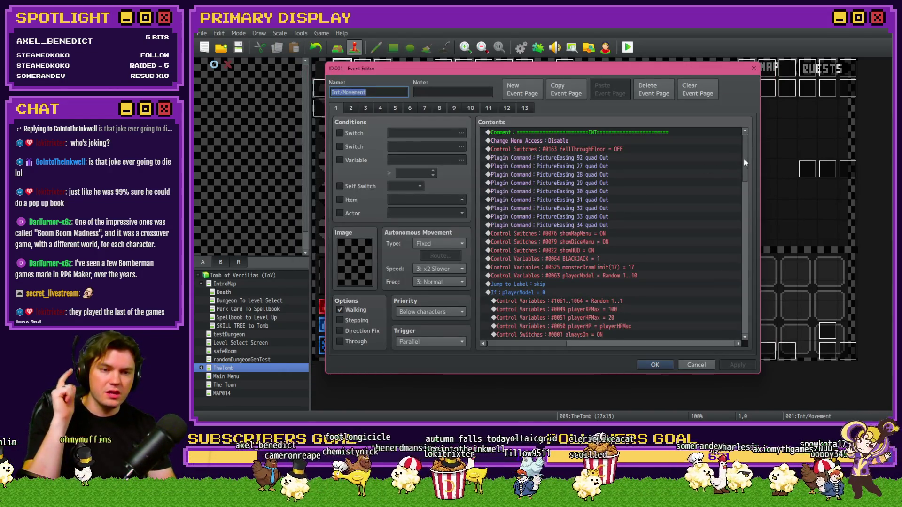
mouse_move(742, 159)
mouse_down()
mouse_move(743, 140)
mouse_move(745, 221)
mouse_up()
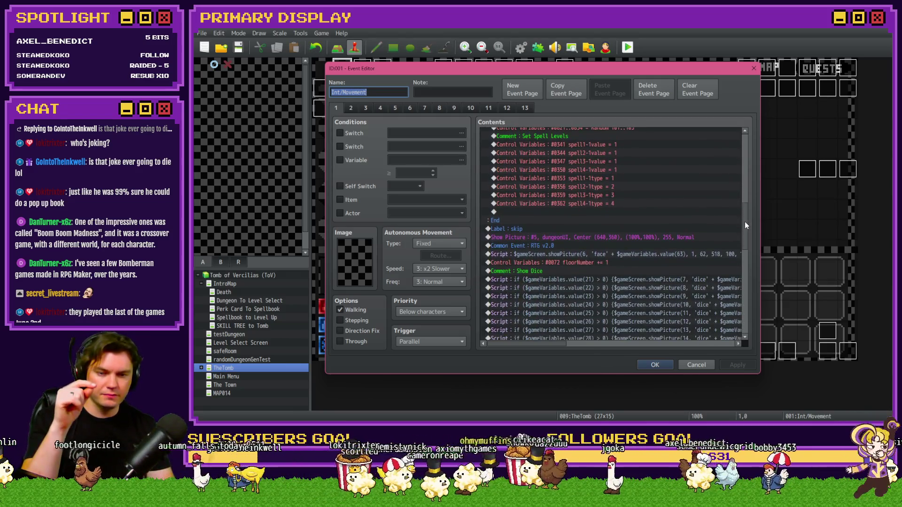
click(566, 246)
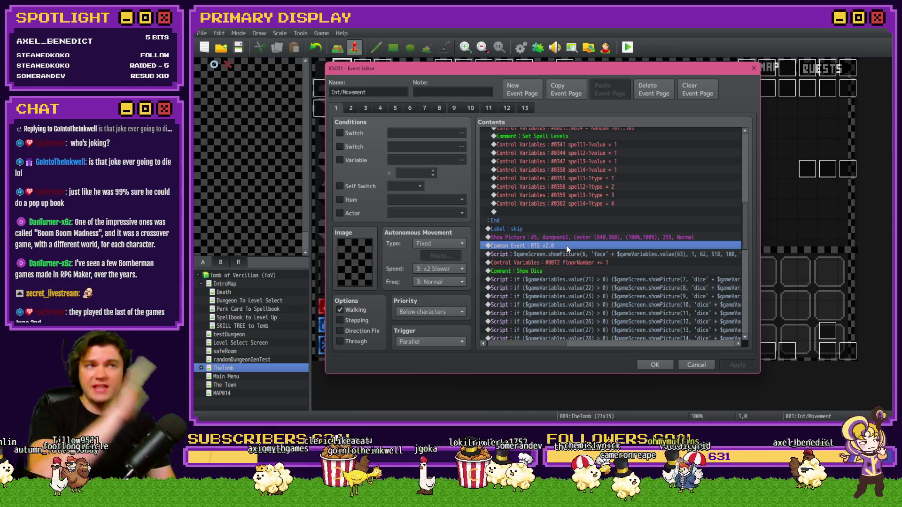
click(593, 255)
click(597, 263)
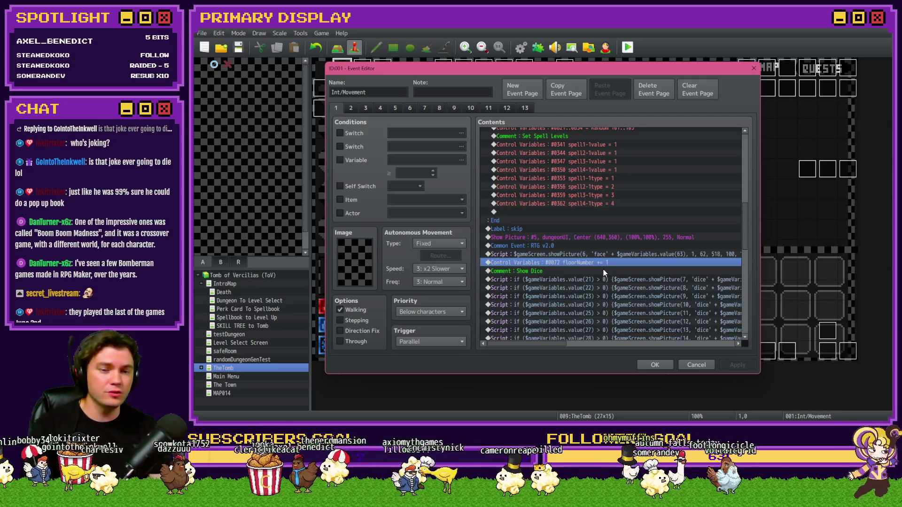
key(ctrl+x)
click(589, 246)
key(ctrl+v)
click(667, 362)
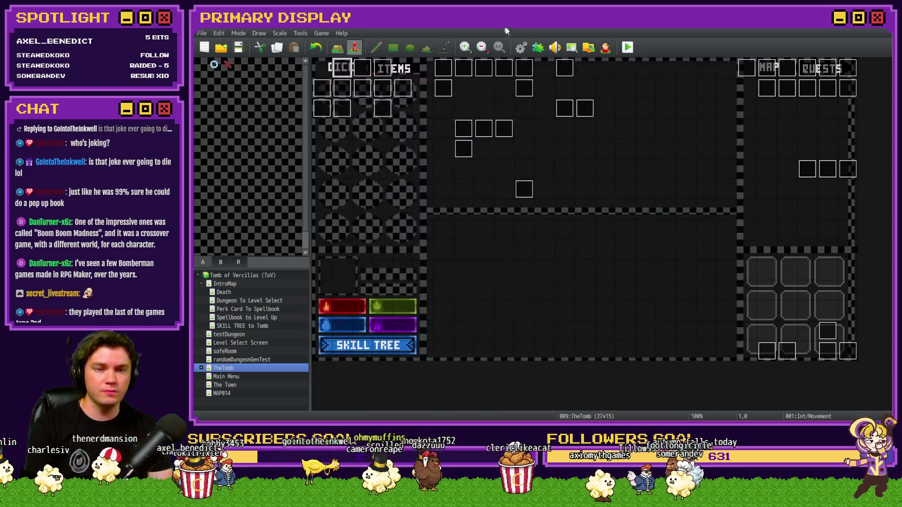
Delete the Flash Screen command from the Spawn A Trap loop of Spawn Monsters/Items/Traps
click(521, 47)
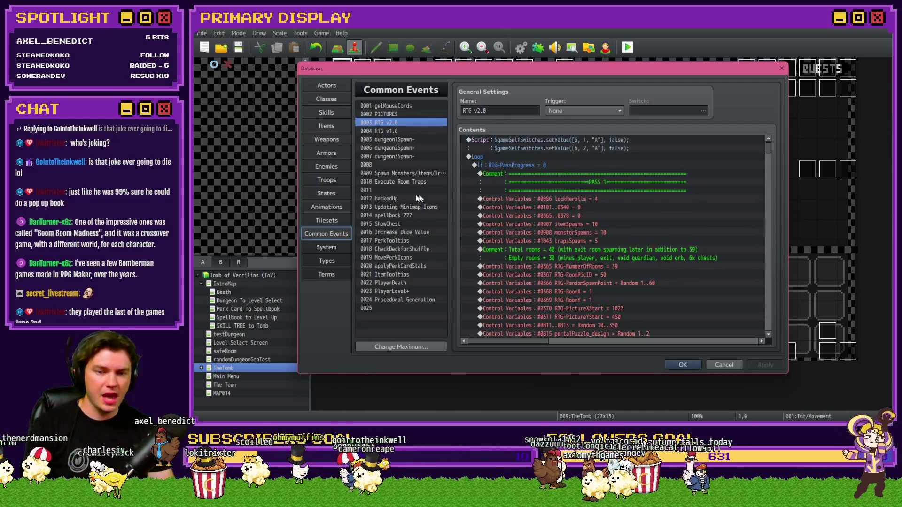
click(417, 175)
scroll(589, 277, down, 15)
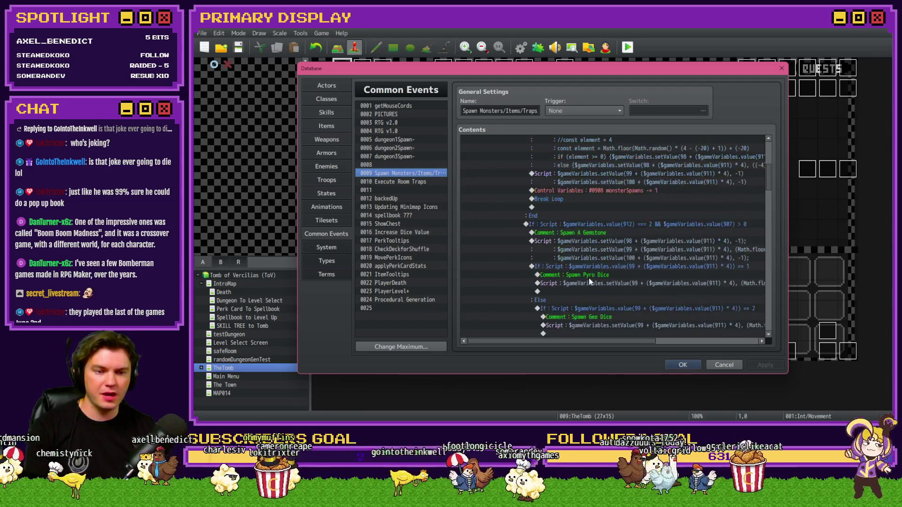
click(642, 226)
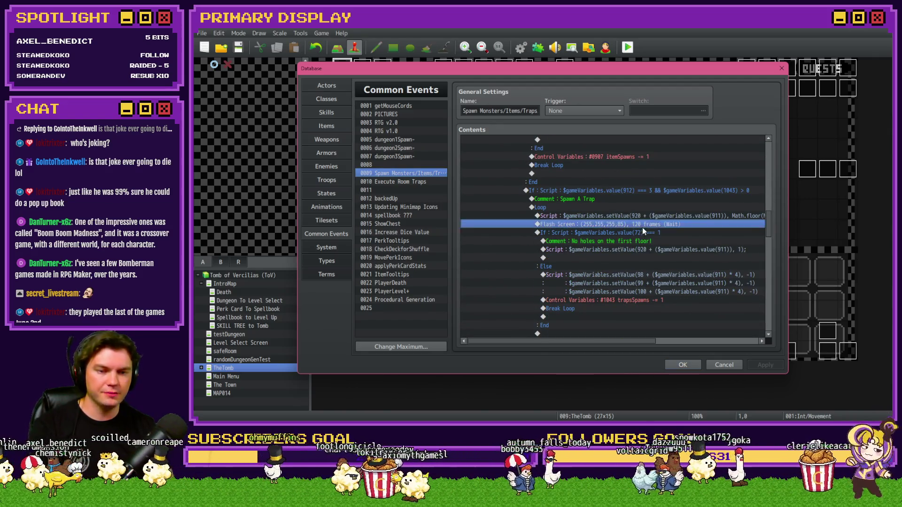
key(Delete)
key(Up)
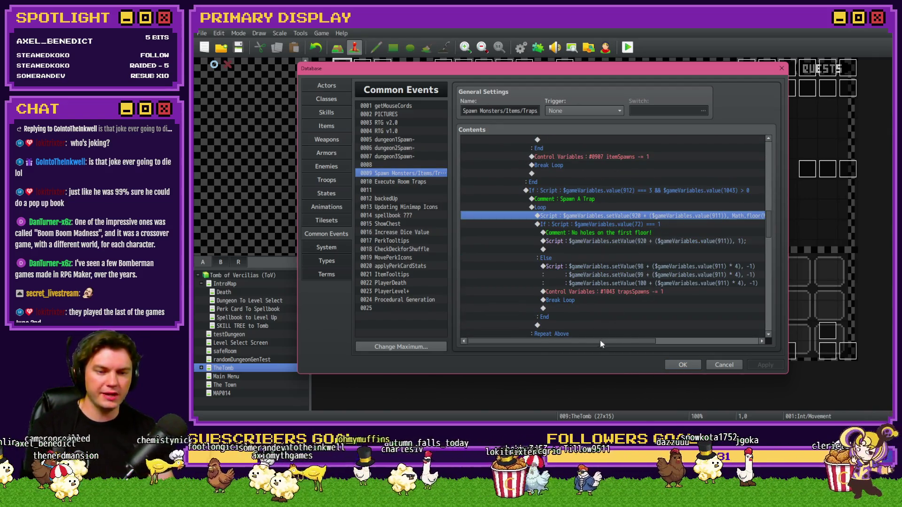
drag(602, 343, 645, 331)
Copy the 920 + 911 variable expression from the trap-placement script, leaving the script unchanged
double_click(622, 217)
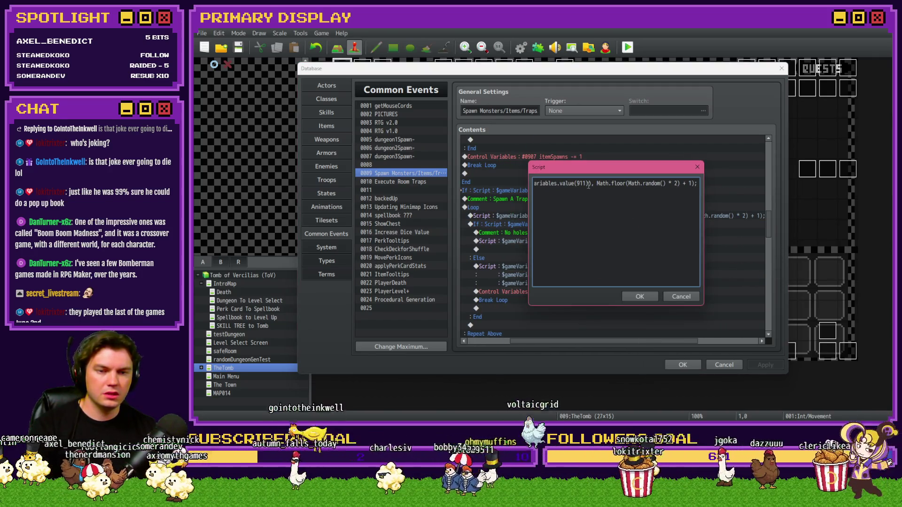
drag(570, 183, 536, 184)
click(639, 185)
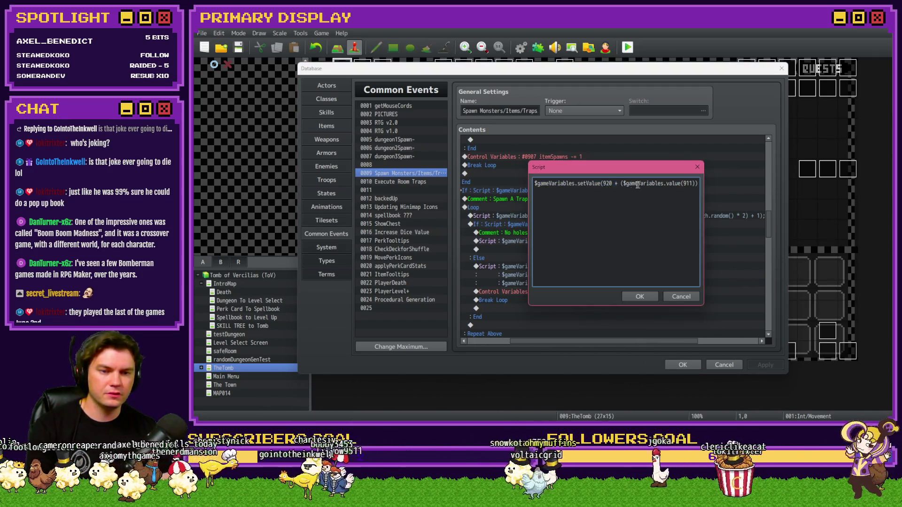
click(595, 183)
mouse_move(602, 184)
mouse_down()
mouse_move(699, 184)
mouse_move(675, 184)
mouse_up()
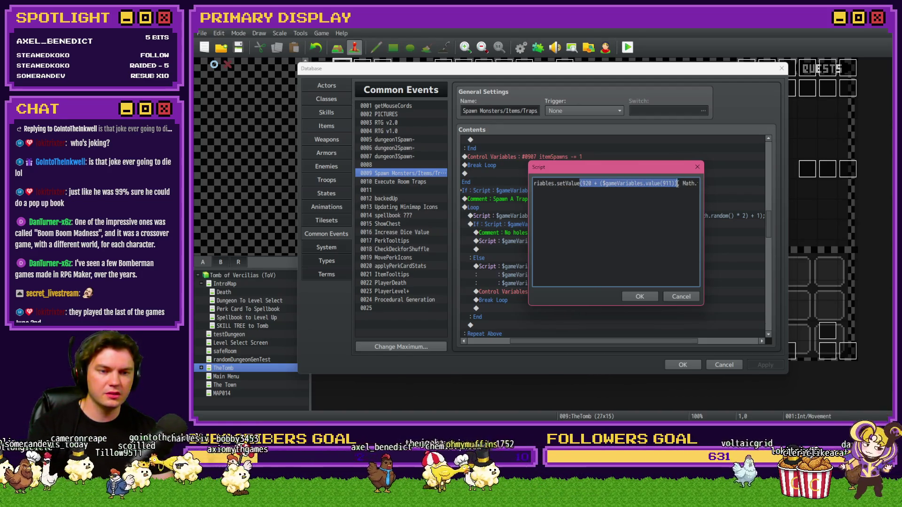
click(633, 298)
click(579, 224)
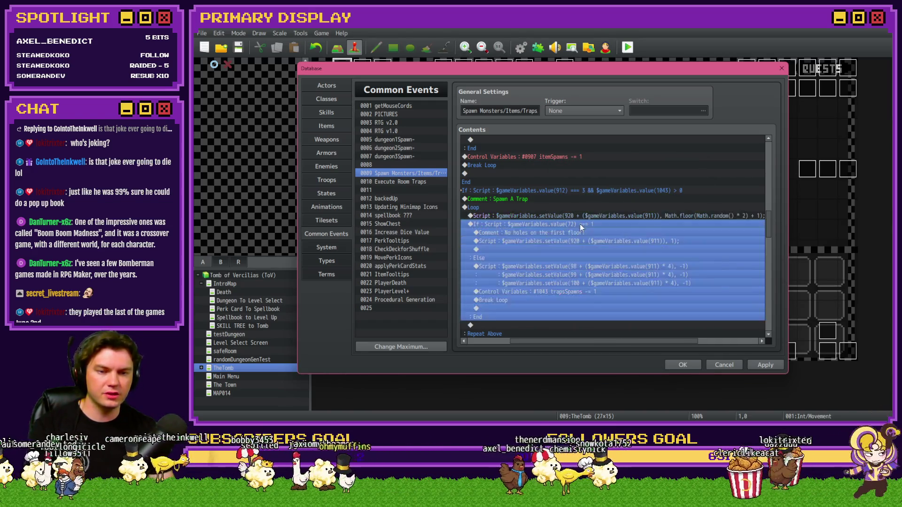
Append && $gameVariables.value(920 + ($gameVariables.value(911))) === 2 to the first-floor branch condition
double_click(579, 224)
click(679, 278)
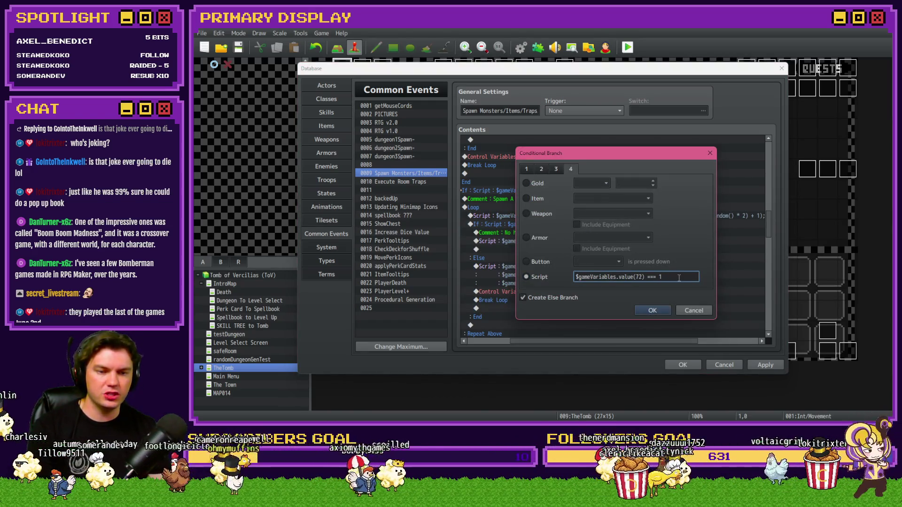
text( && $)
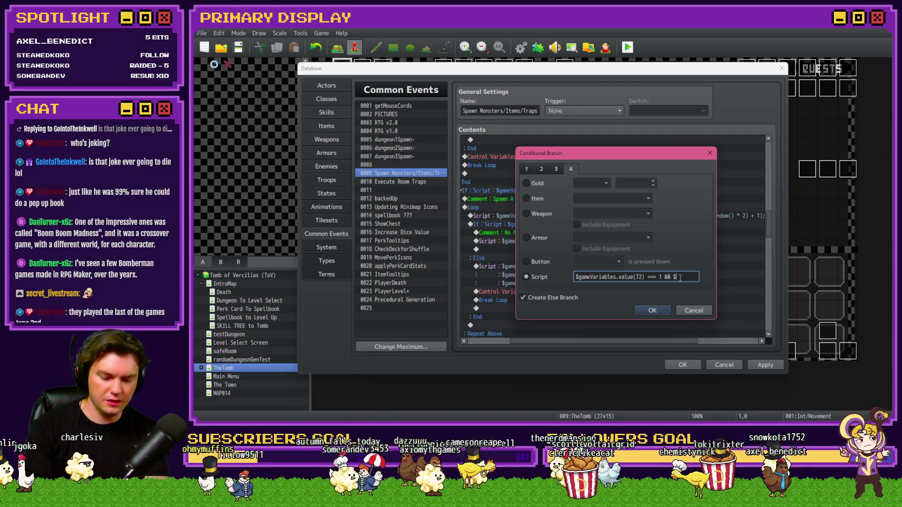
text(gameVariables.value)
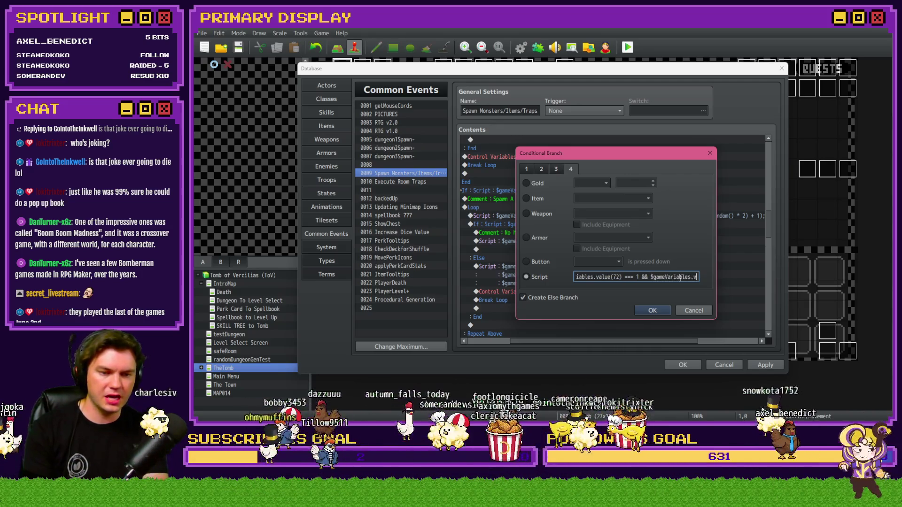
key(ctrl+v)
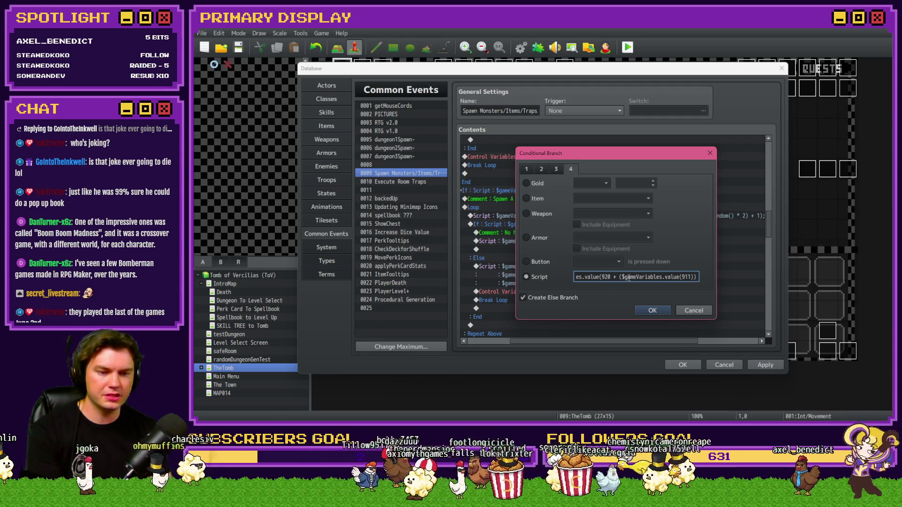
text(=== )
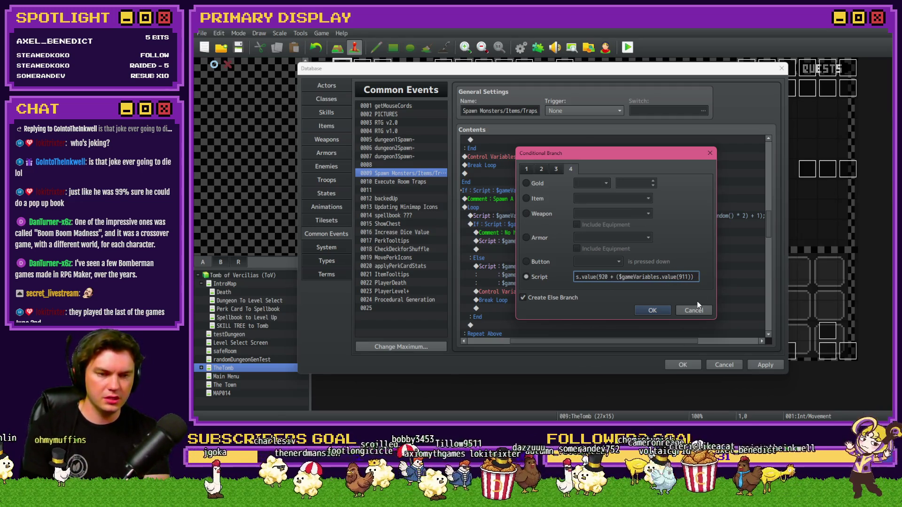
text(2)
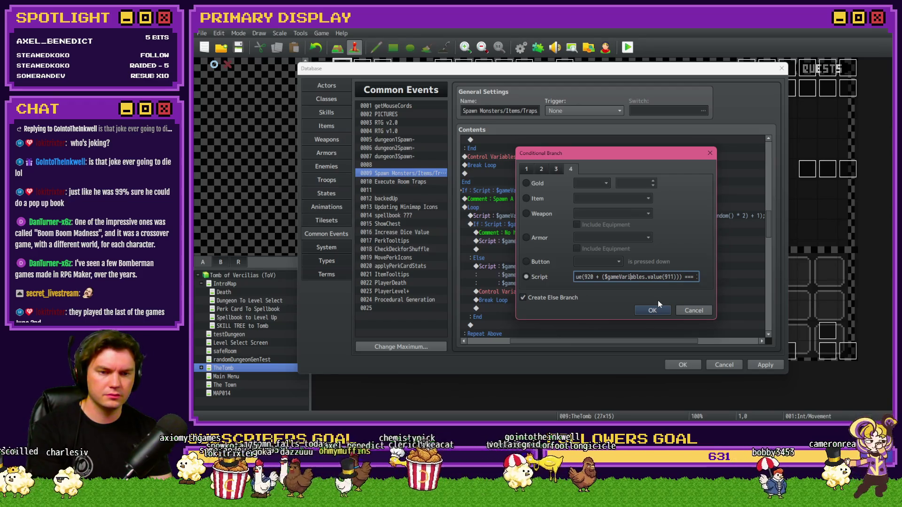
key(Left)
key(Left)
key(Left)
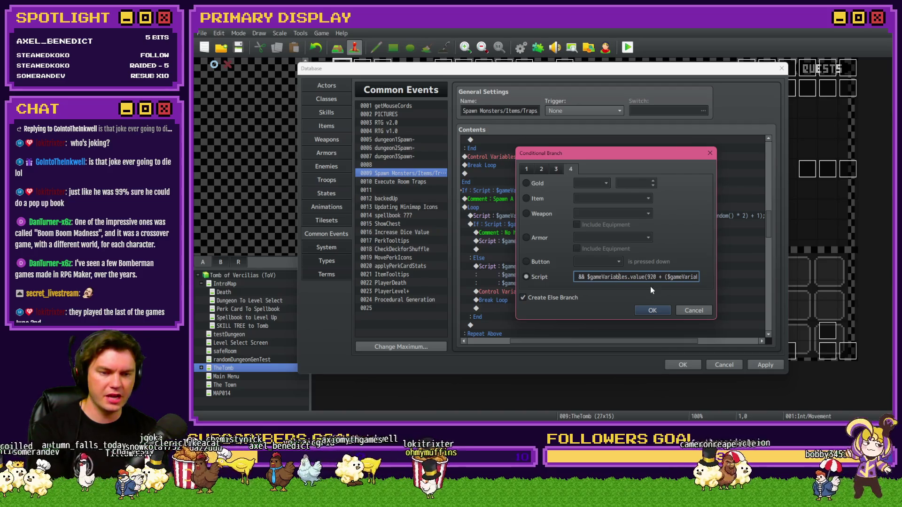
key(Right)
key(Right)
key(Right)
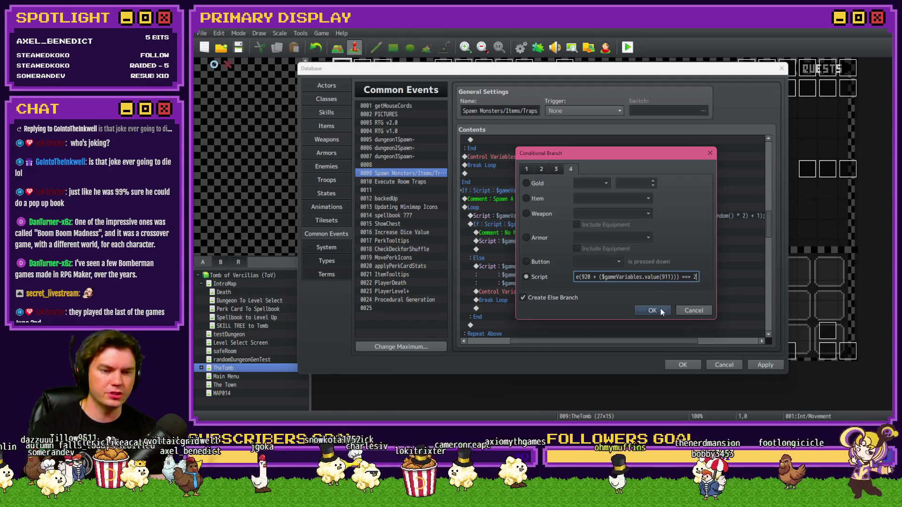
click(663, 312)
Delete the Script line inside that branch and close the Database
click(597, 241)
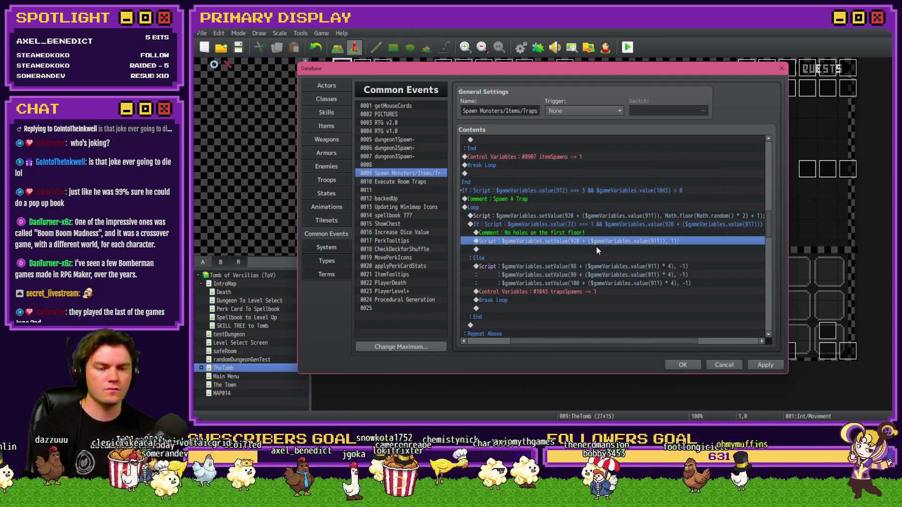
key(Delete)
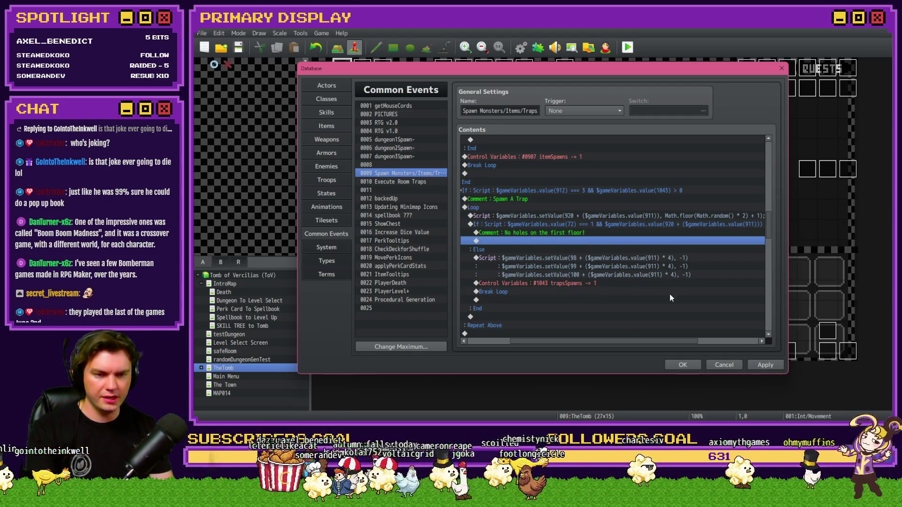
click(683, 365)
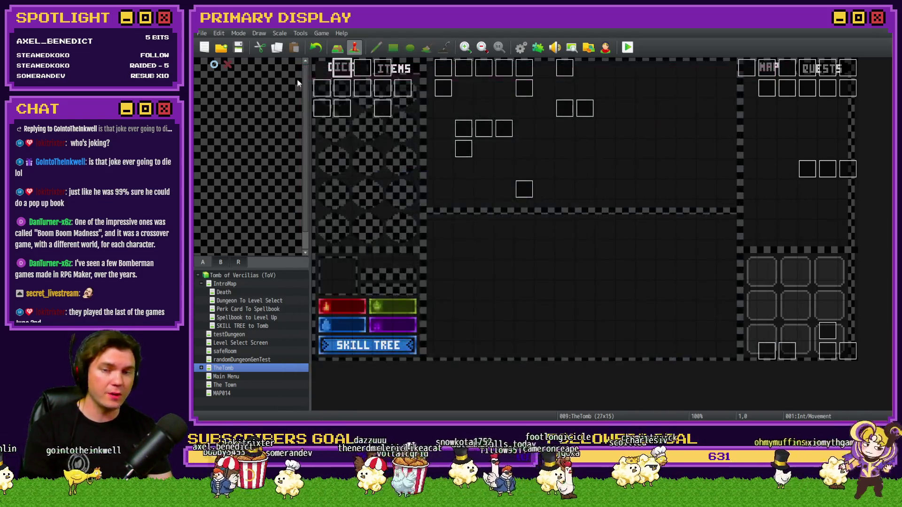
click(630, 47)
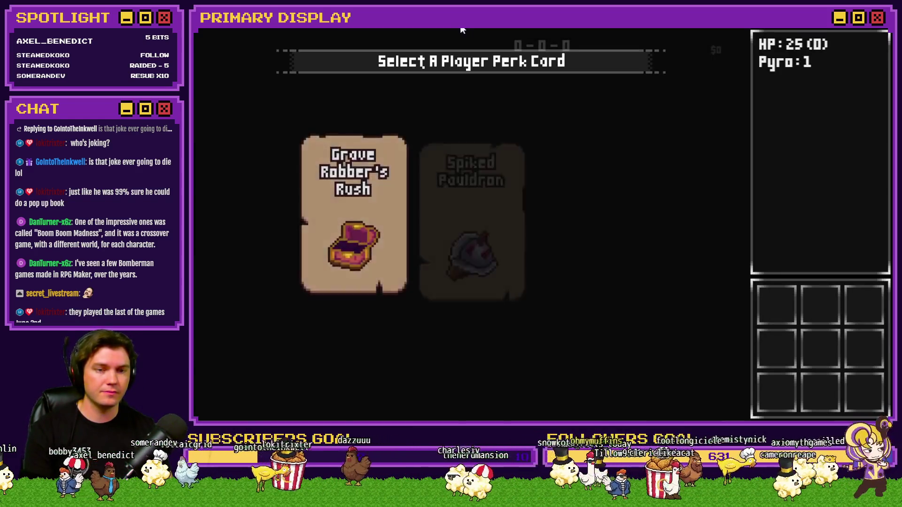
key(Return)
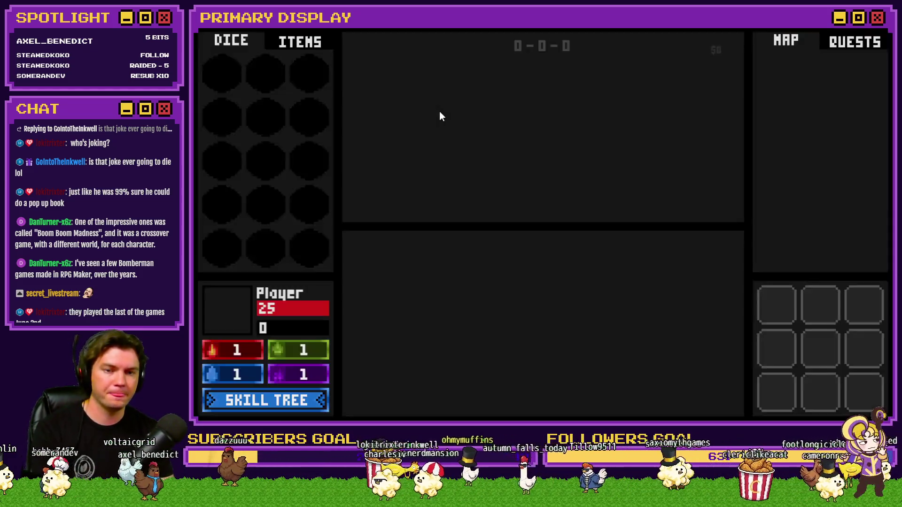
key(F9)
key(Up)
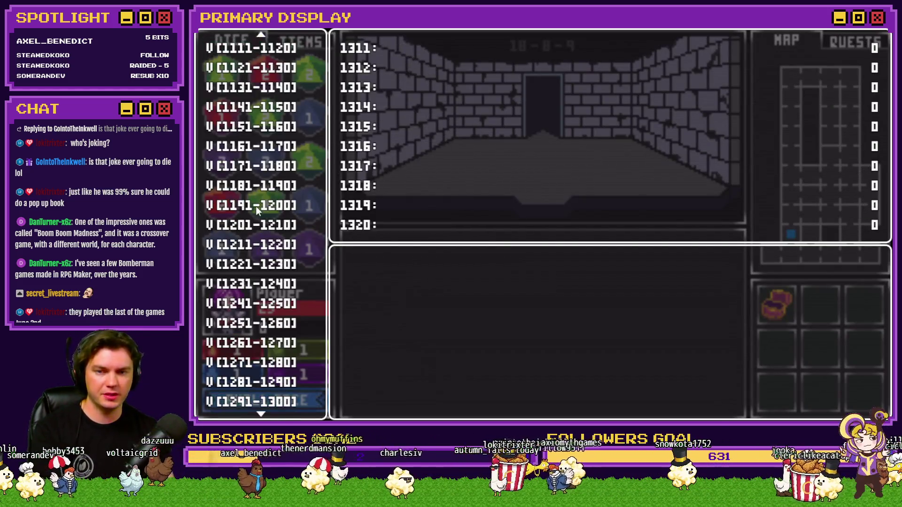
scroll(257, 212, up, 10)
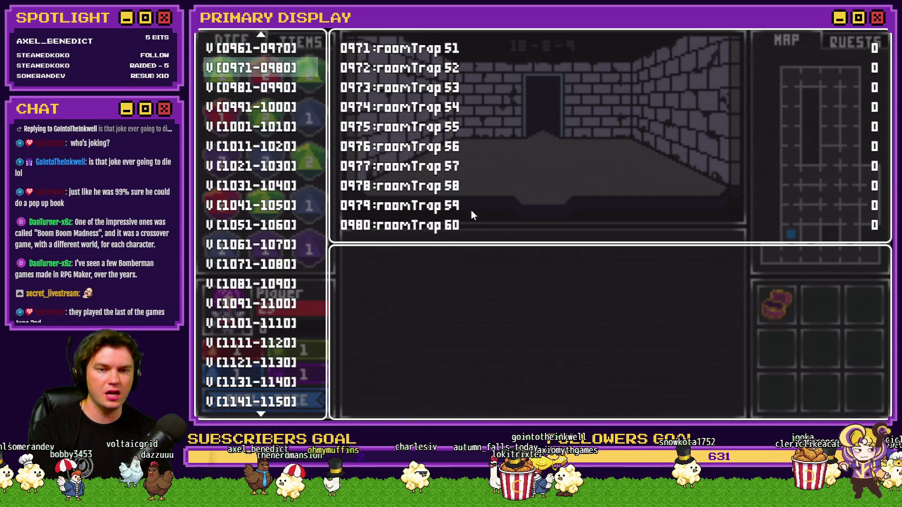
key(Up)
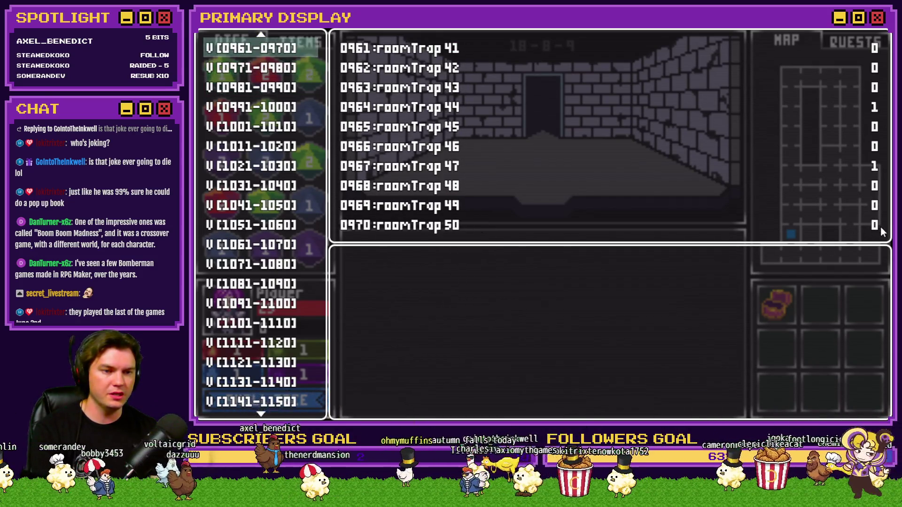
key(Up)
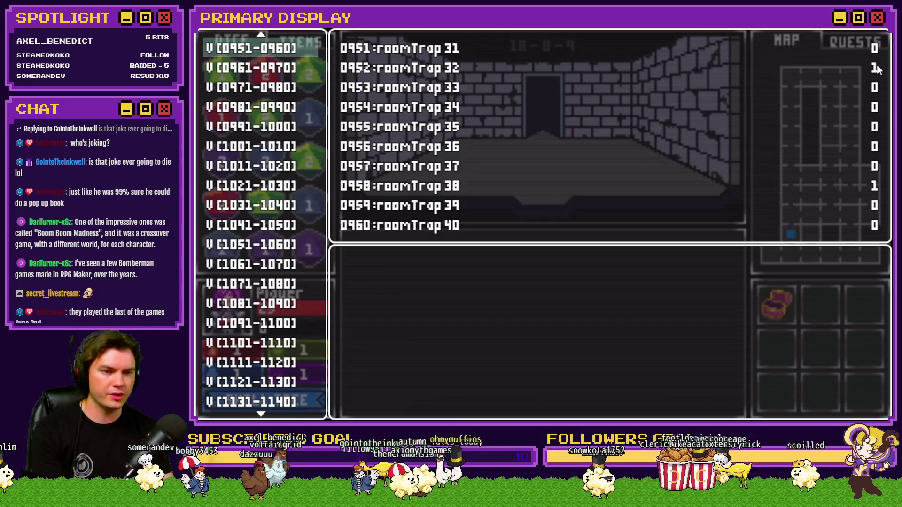
key(Up)
key(Up)
key(Up)
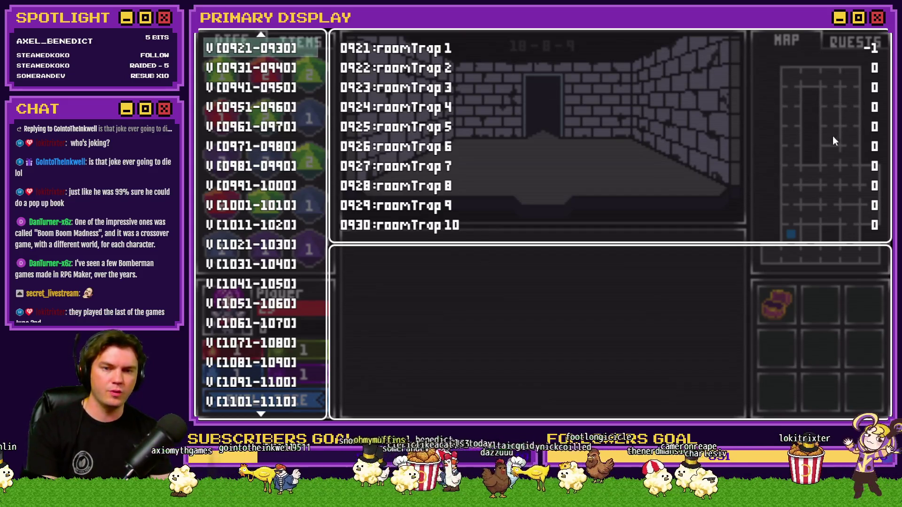
key(Escape)
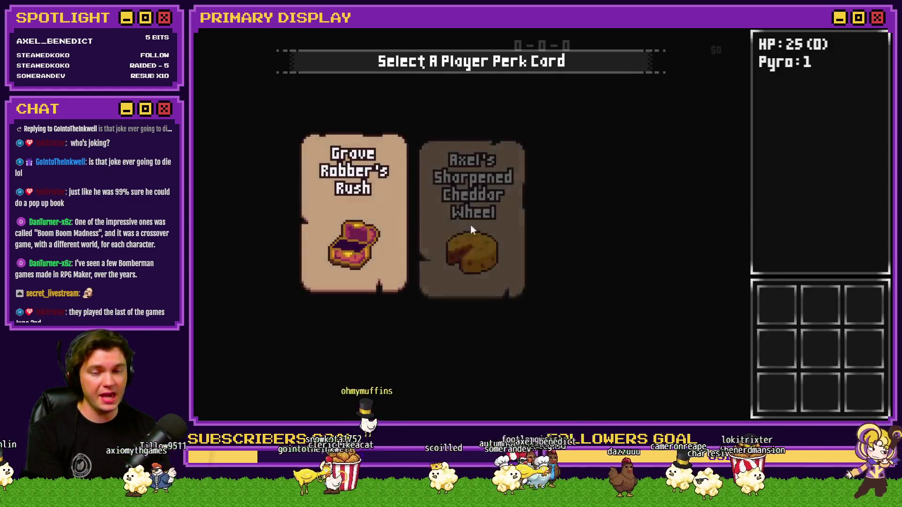
click(375, 211)
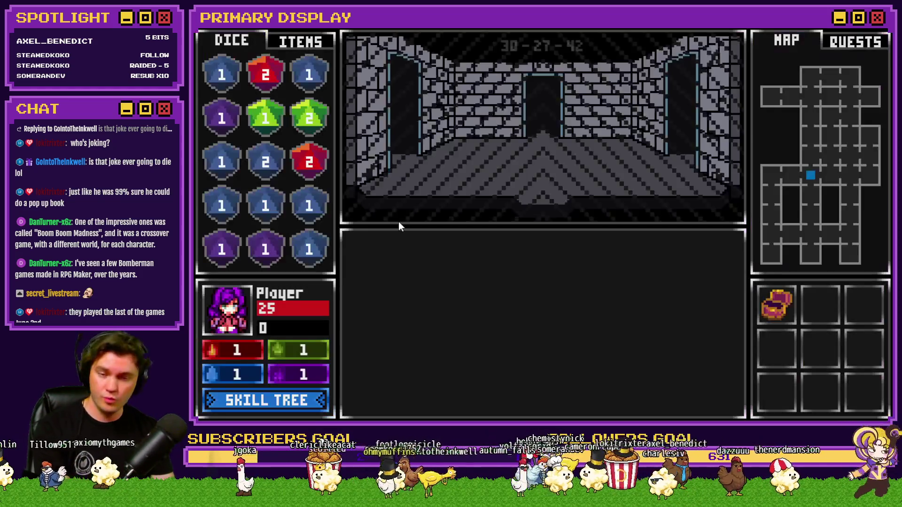
key(F9)
key(Page_Down)
key(Page_Down)
key(Page_Down)
scroll(262, 266, up, 4)
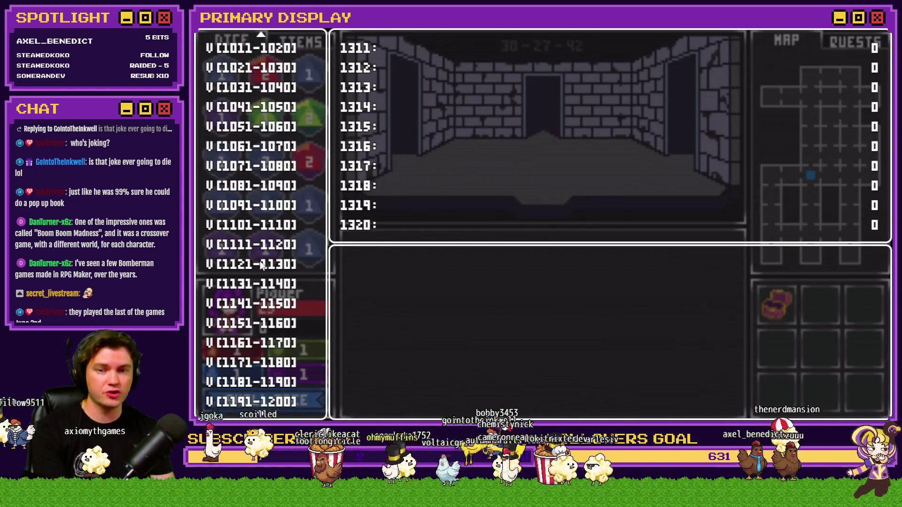
scroll(262, 265, up, 5)
key(Up)
key(Up)
key(Up)
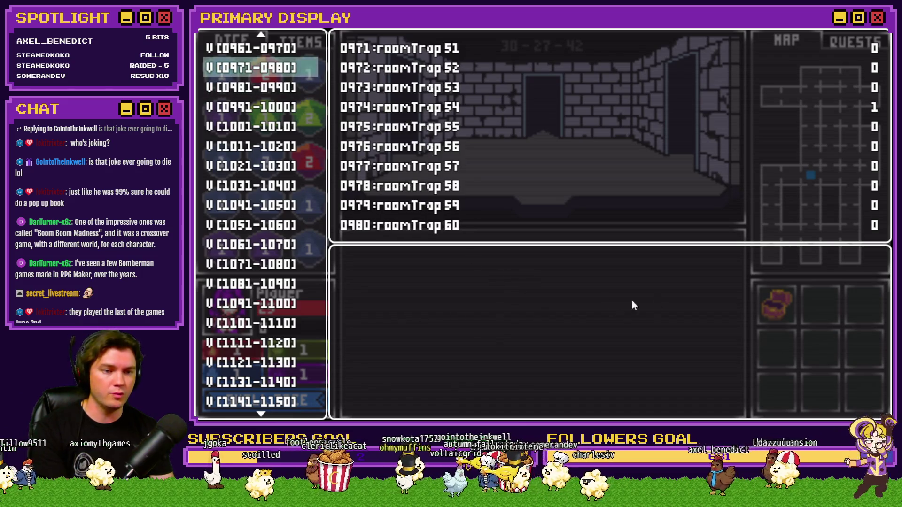
key(Up)
key(Up)
key(Up)
key(Up)
key(Up)
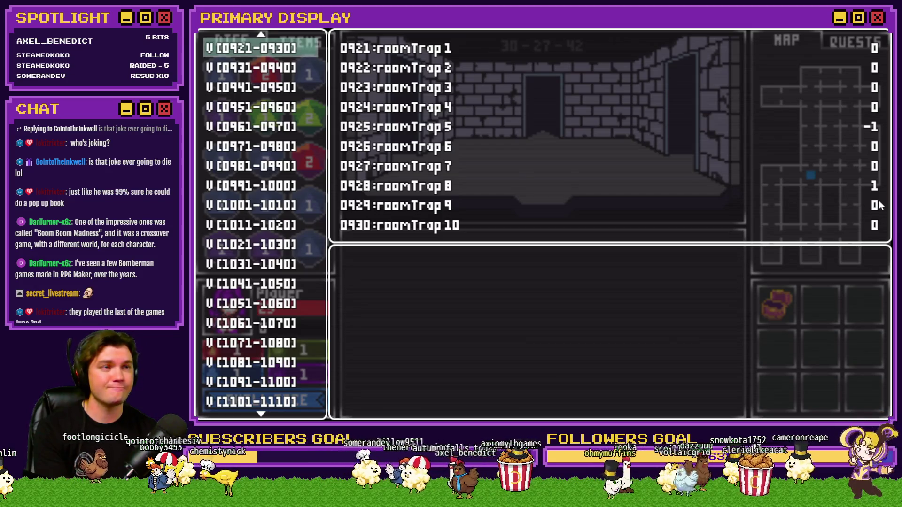
click(877, 30)
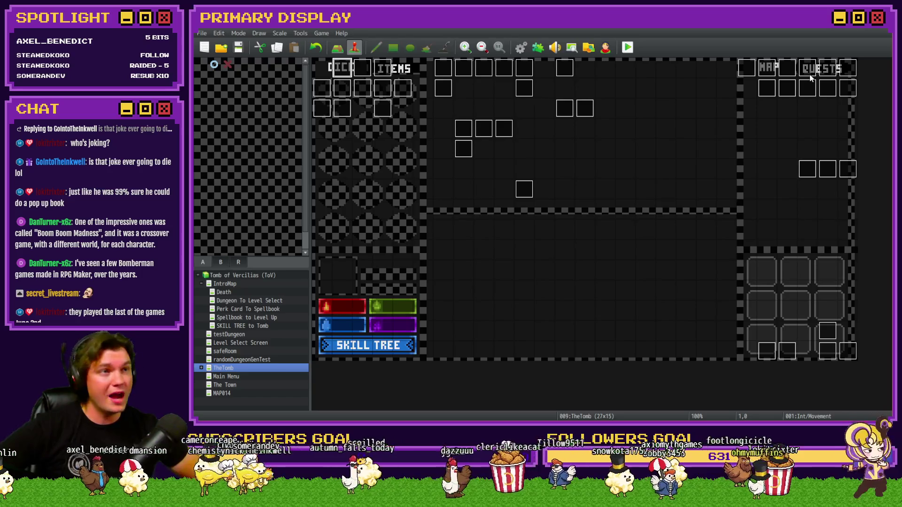
Review the spawn common event once more and close the Database
click(521, 47)
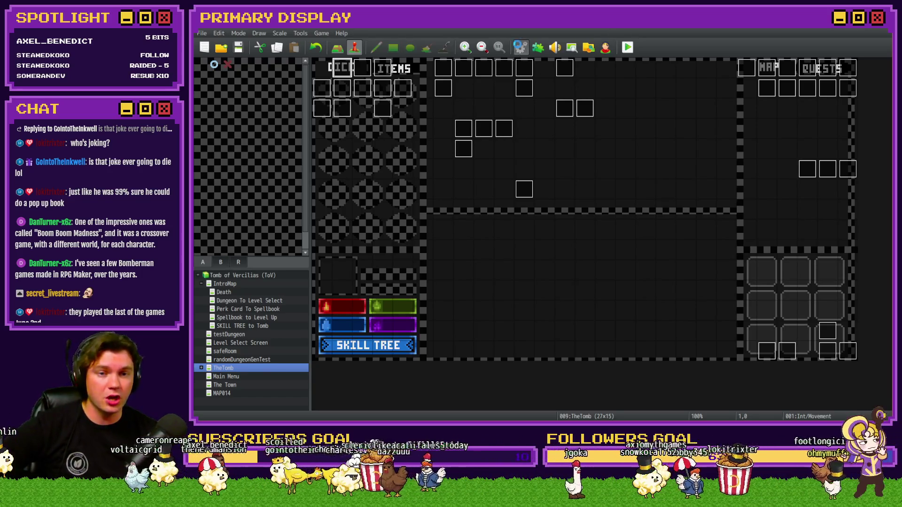
mouse_move(770, 160)
mouse_down()
mouse_move(774, 221)
mouse_move(765, 237)
mouse_up()
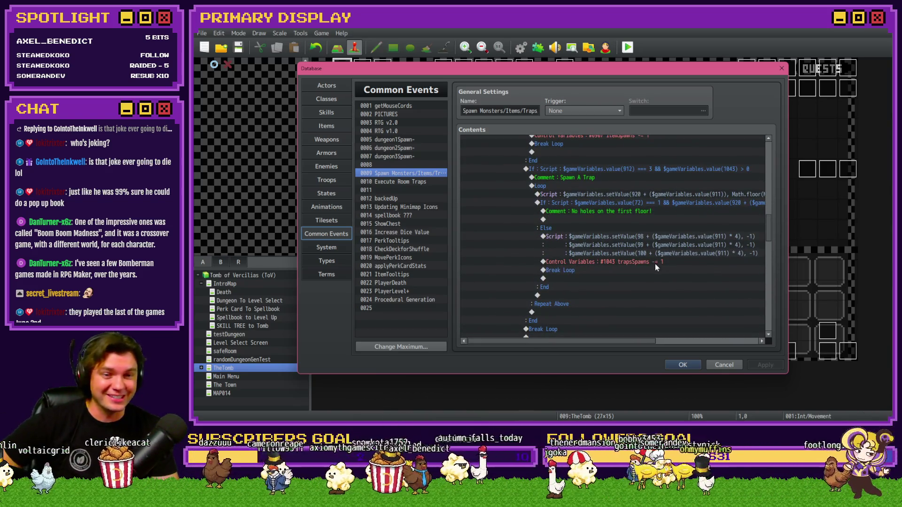
click(682, 365)
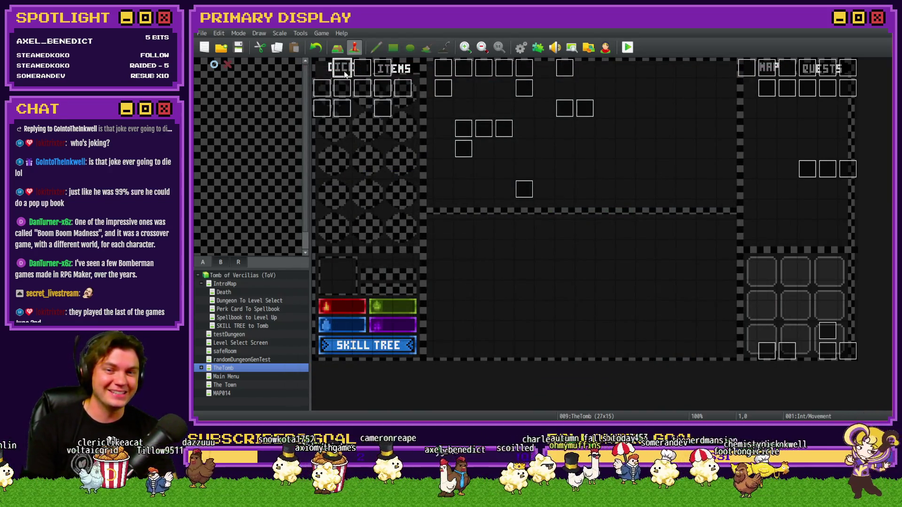
Verify Int/Movement's floorNumber += 1 line precedes the RTG v2.0 call, close it, and switch to the browser
key(Return)
drag(741, 154, 747, 227)
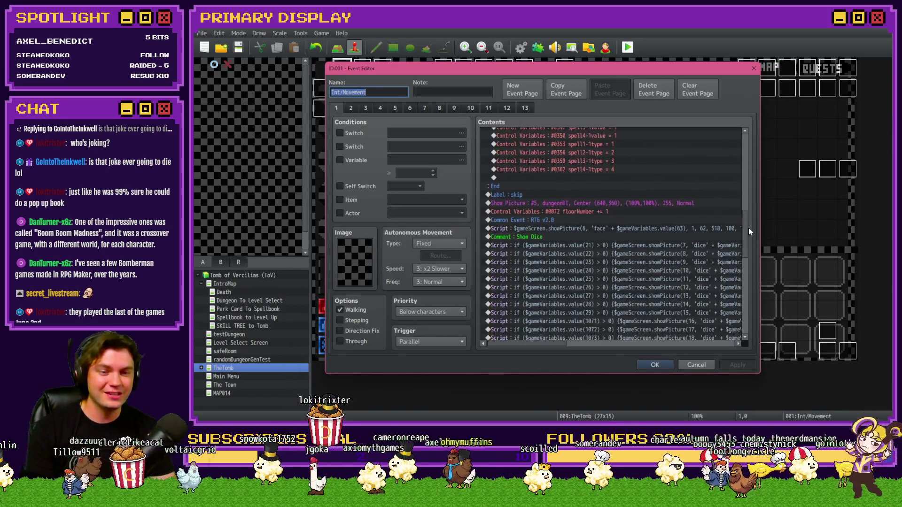
click(603, 213)
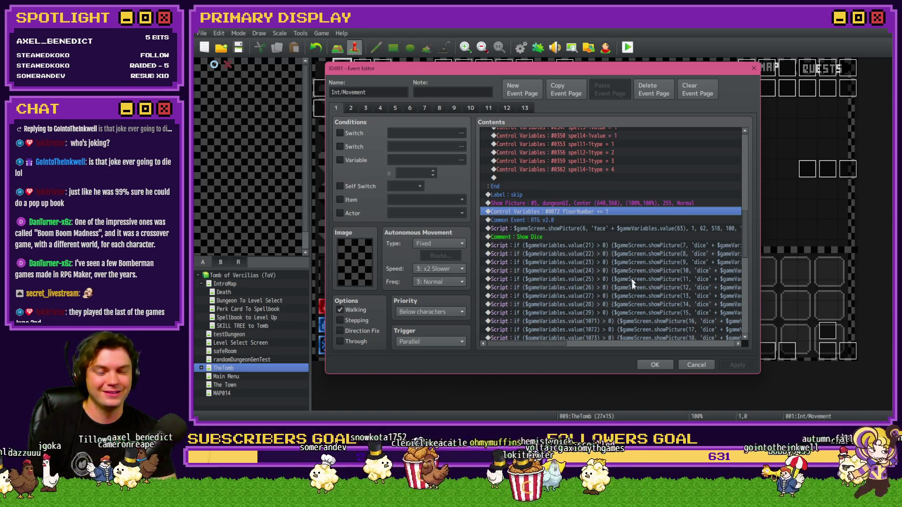
click(654, 365)
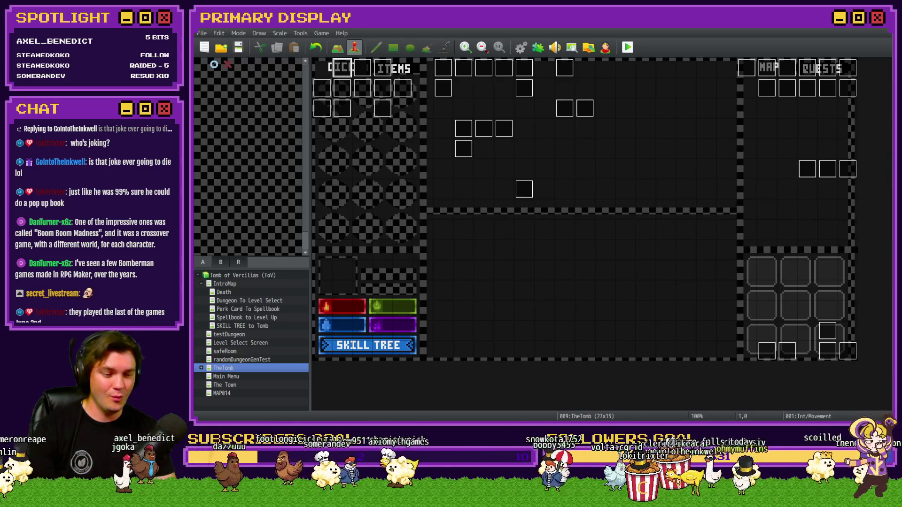
key(alt+Tab)
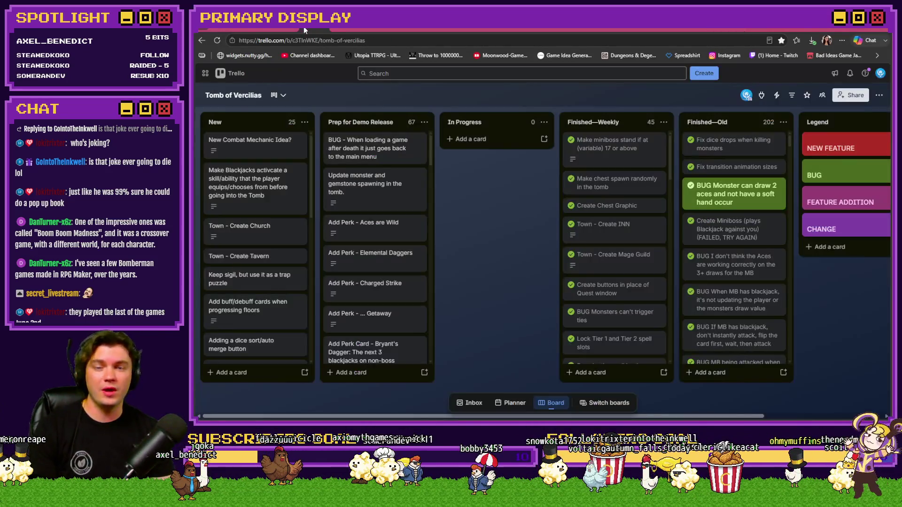
Remove the trailing period from the 'Update monster and gemstone spawning in the tomb' Trello card title
click(303, 26)
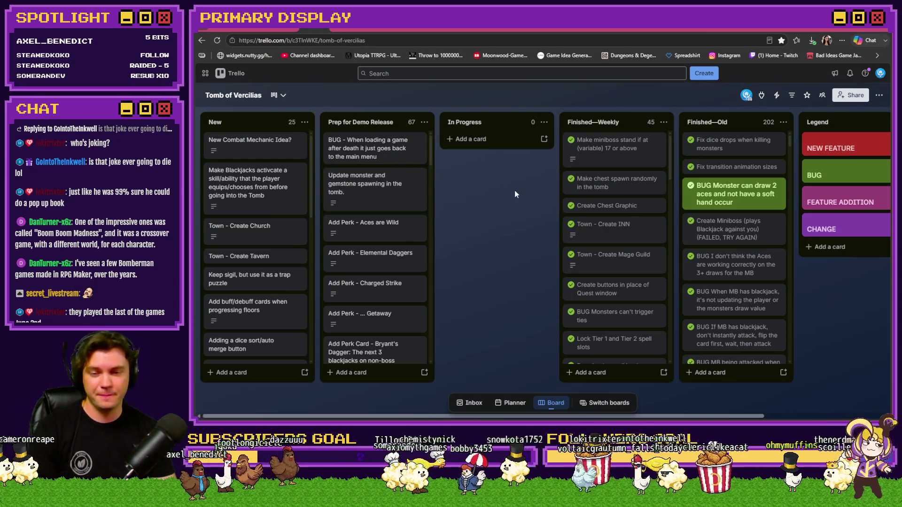
click(414, 203)
click(470, 138)
key(BackSpace)
key(Return)
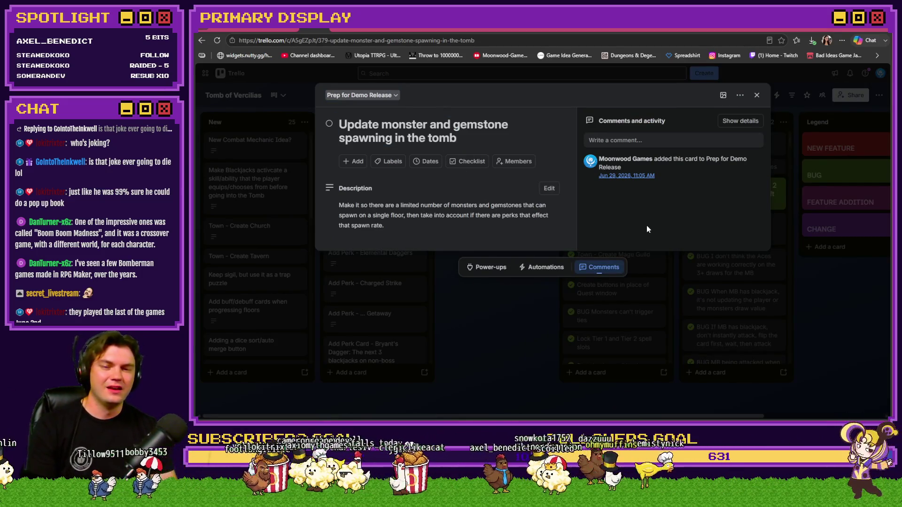
click(757, 95)
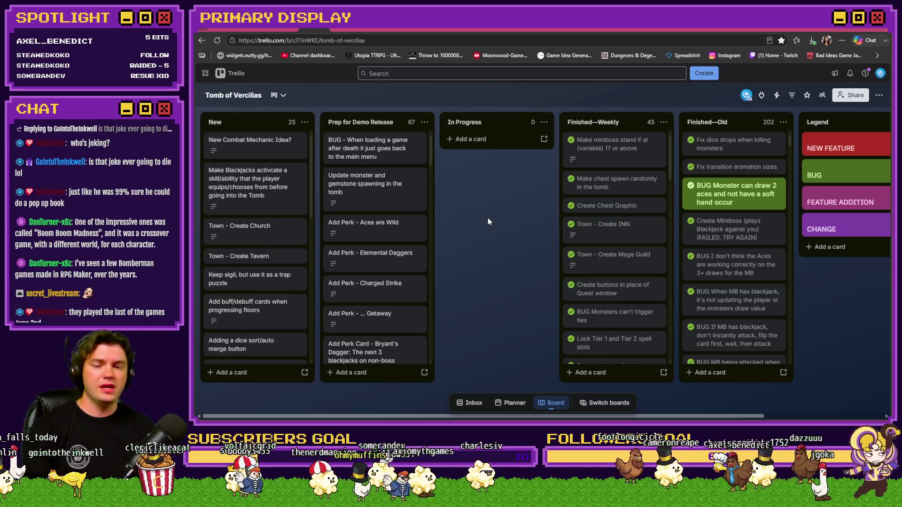
key(alt+Tab)
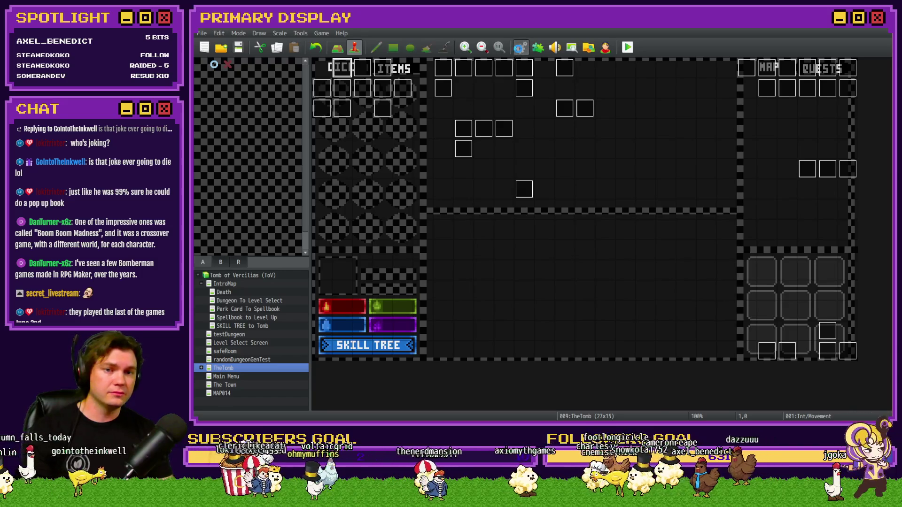
Open RTG v2.0 in Common Events and insert a new command above the trapsSpawns line
click(521, 48)
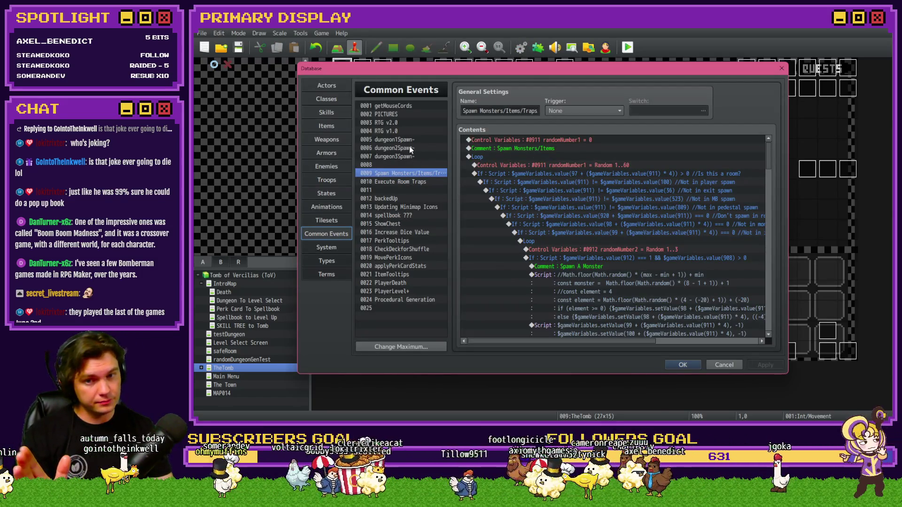
click(408, 122)
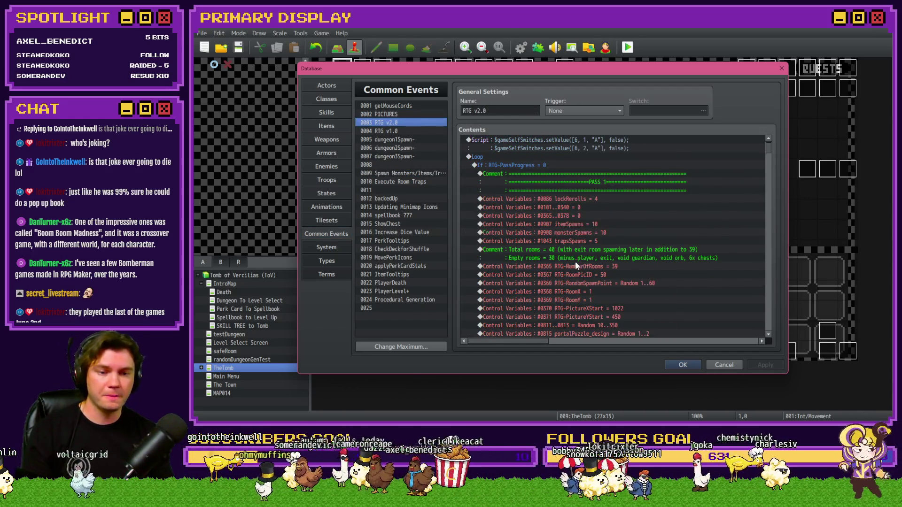
scroll(576, 265, down, 1)
click(598, 217)
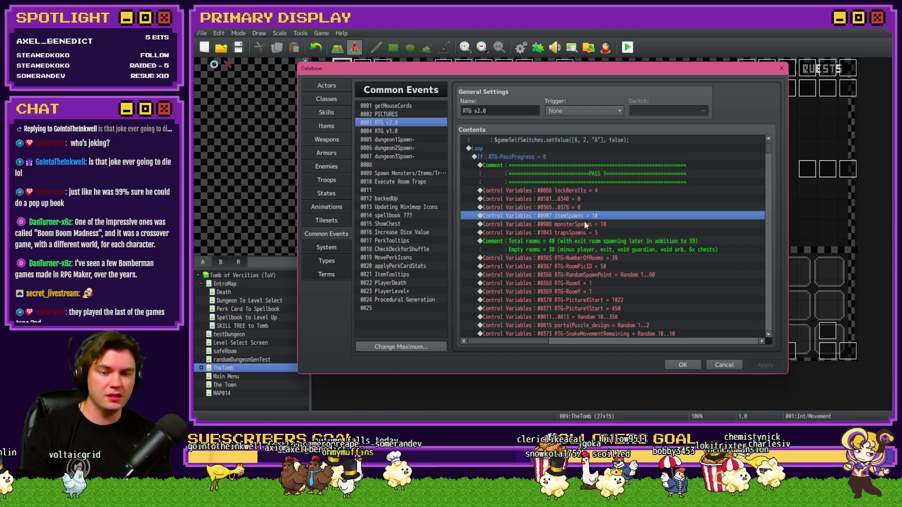
click(598, 225)
click(597, 232)
key(Insert)
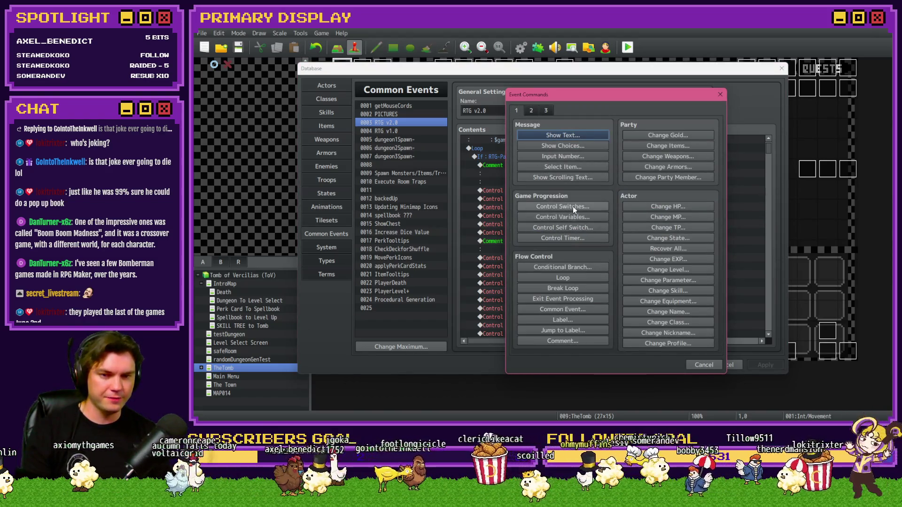
Add a Control Variables command setting 0683 perk_gemstoneSpawnRate to constant 0
click(573, 215)
click(594, 170)
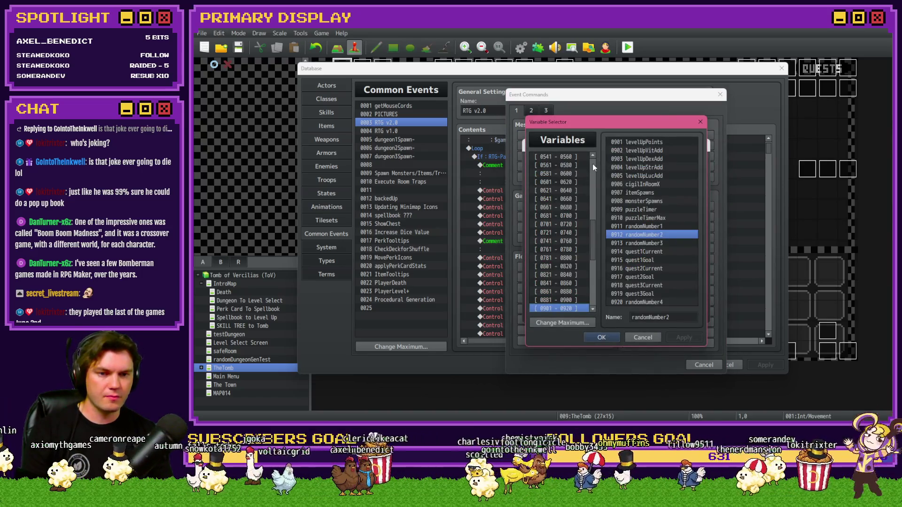
key(Up)
key(Up)
key(Up)
key(Up)
key(Up)
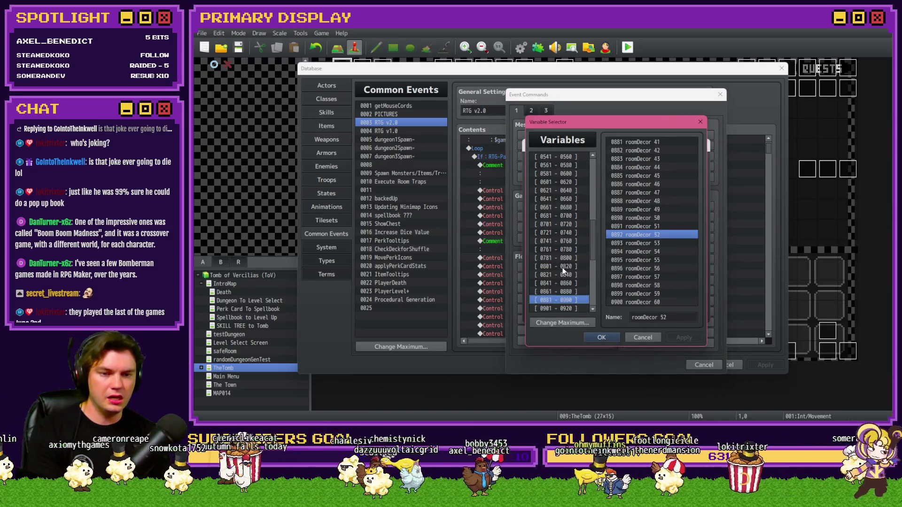
key(Up)
key(Up)
key(Up)
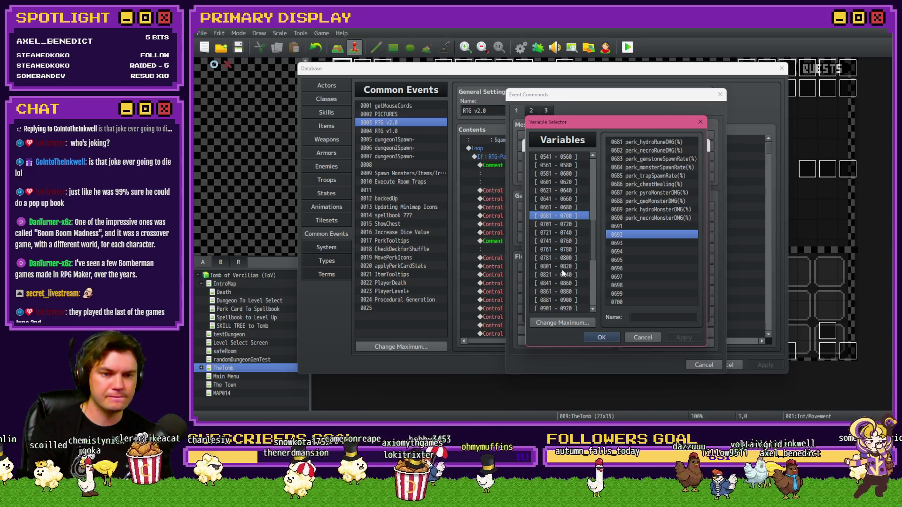
key(Up)
key(Up)
key(Down)
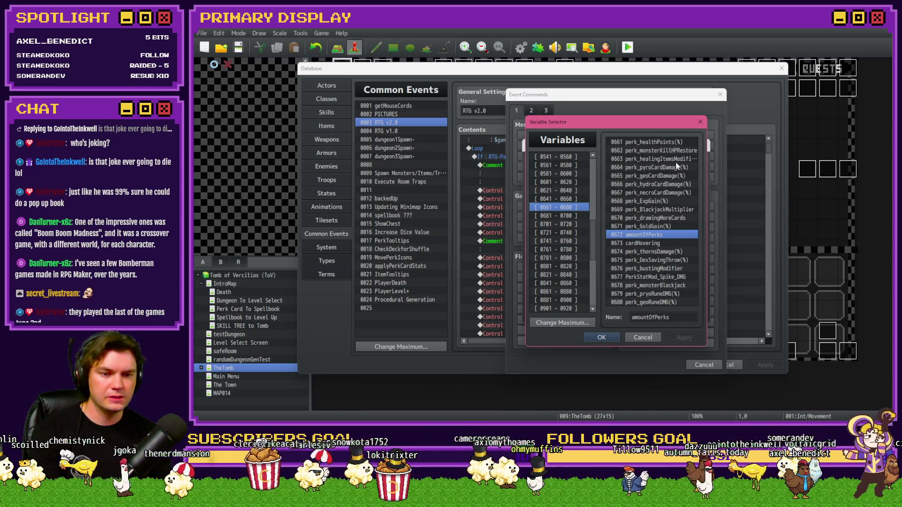
key(Down)
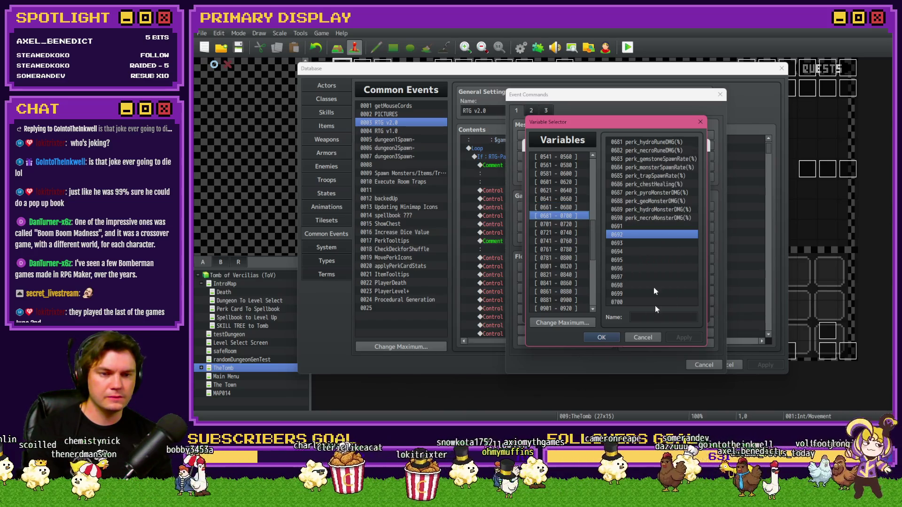
click(659, 159)
click(669, 168)
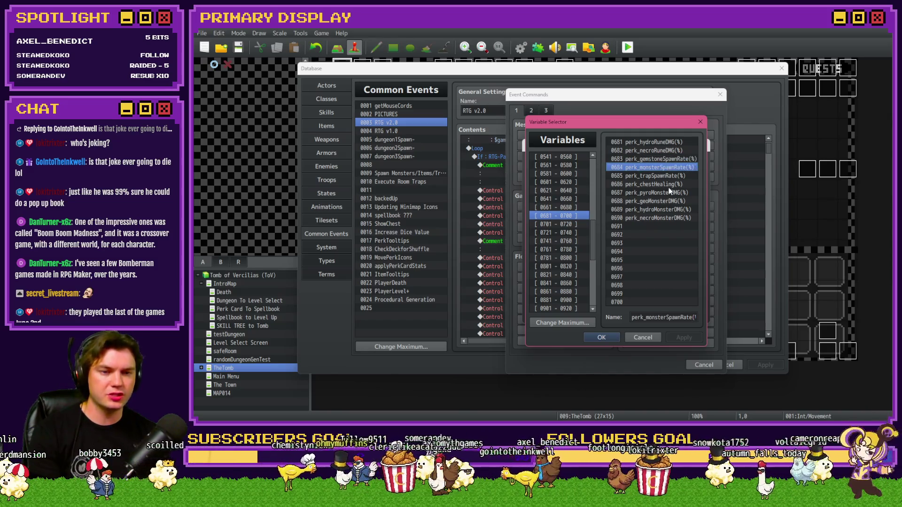
click(663, 177)
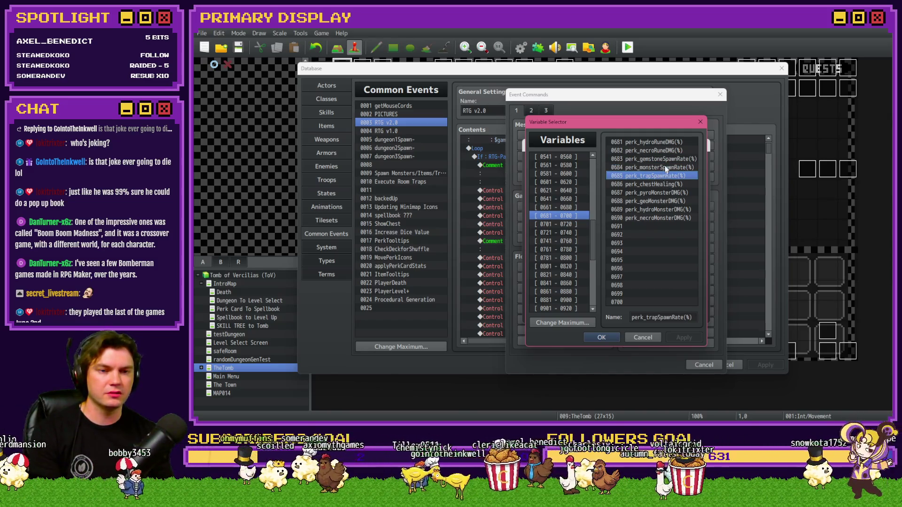
double_click(662, 159)
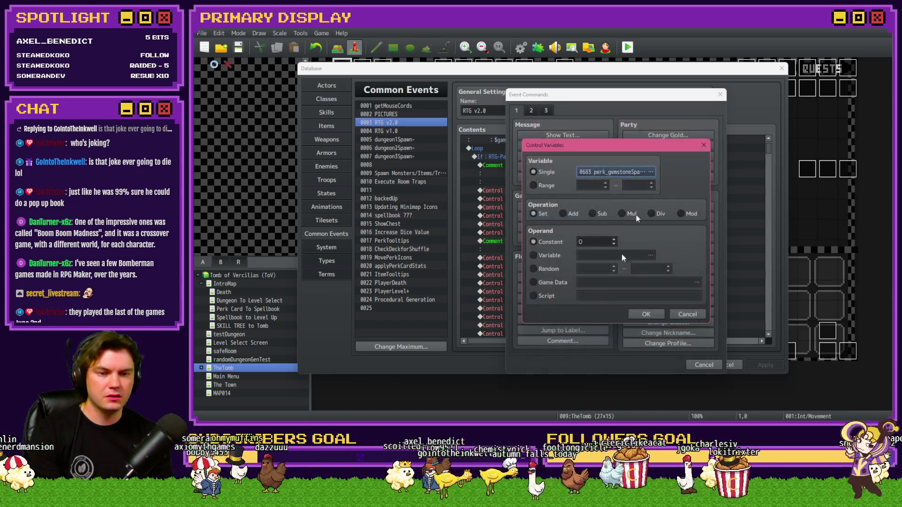
click(646, 315)
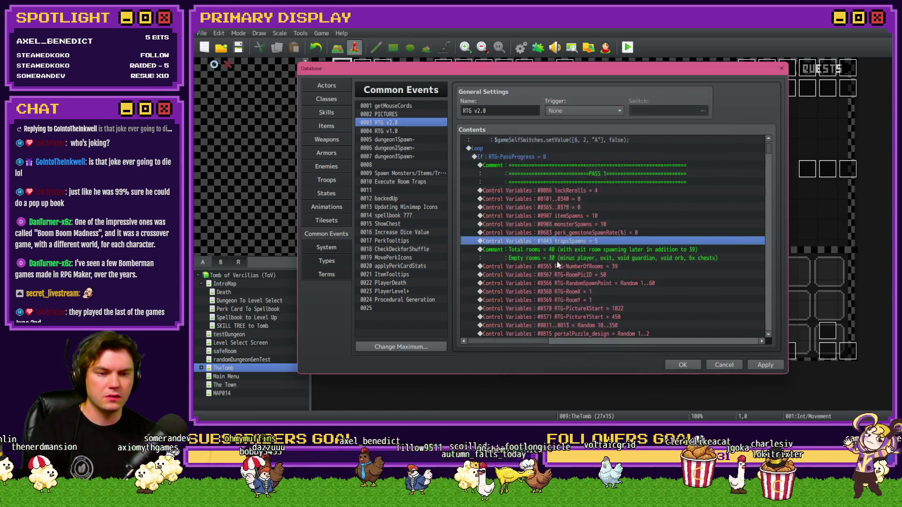
click(585, 216)
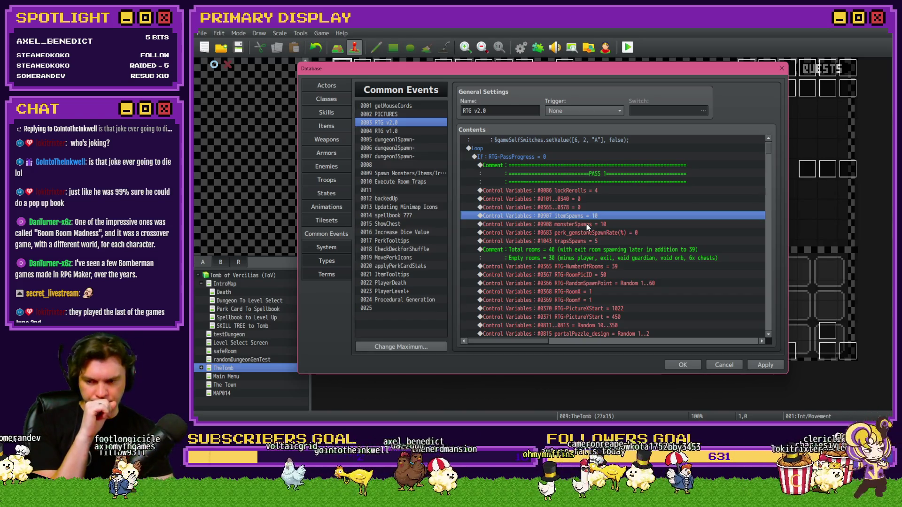
click(586, 224)
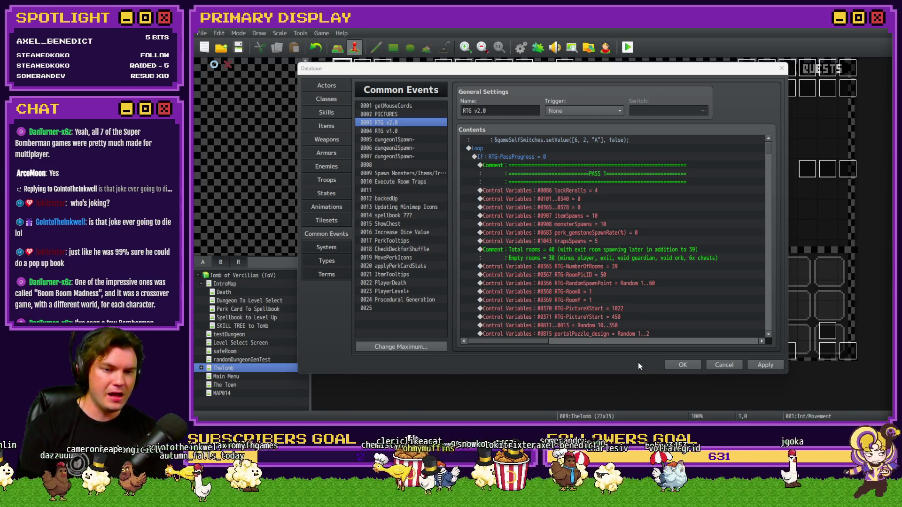
Switch from the open Database to the Tomb of Vercilias Trello board in the browser
key(alt+Tab)
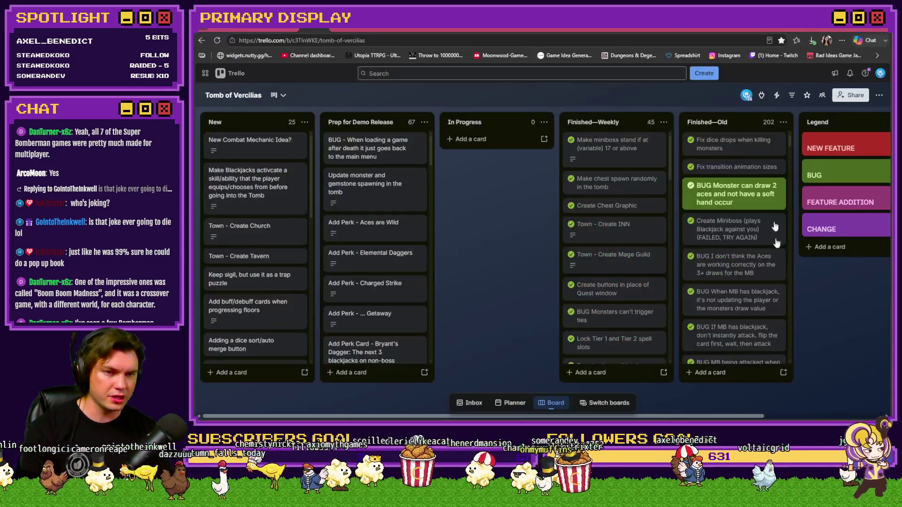
In Discord's #general channel, enlarge the shared debug screenshot and inspect its Game Switches window
click(755, 34)
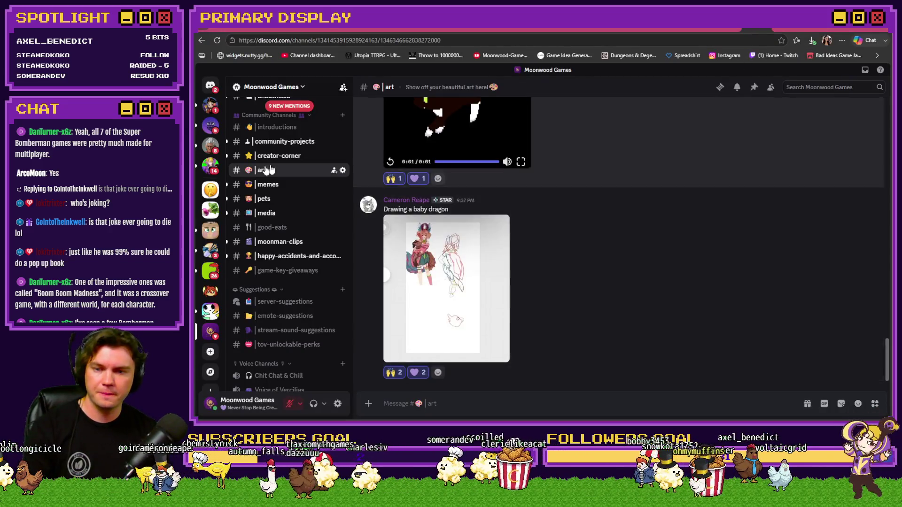
scroll(257, 252, up, 5)
click(262, 234)
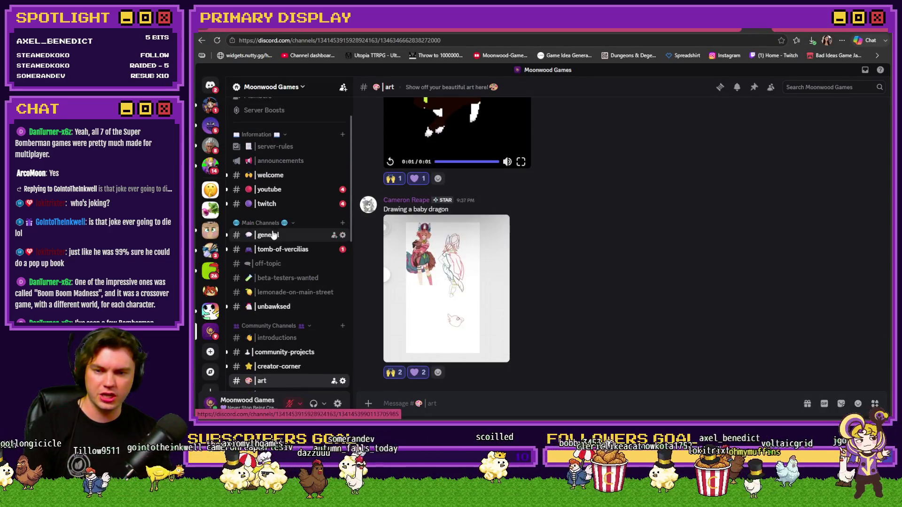
click(537, 301)
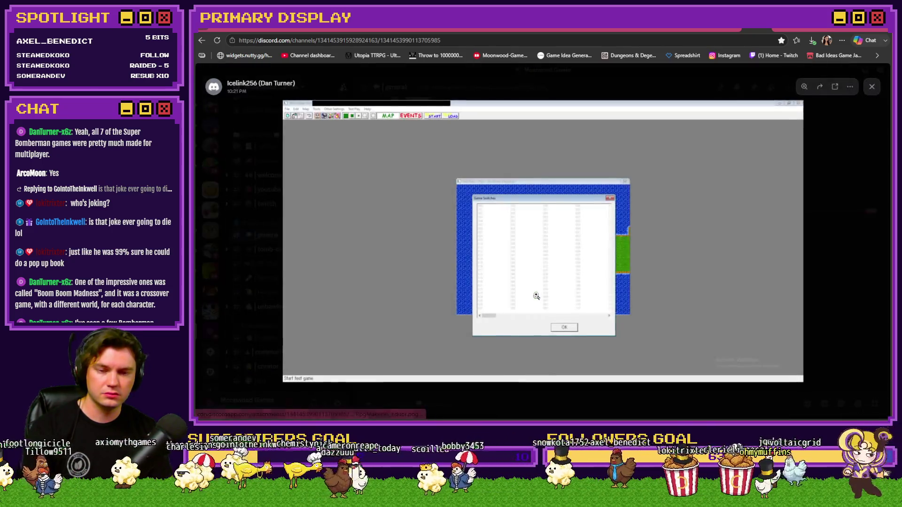
click(534, 247)
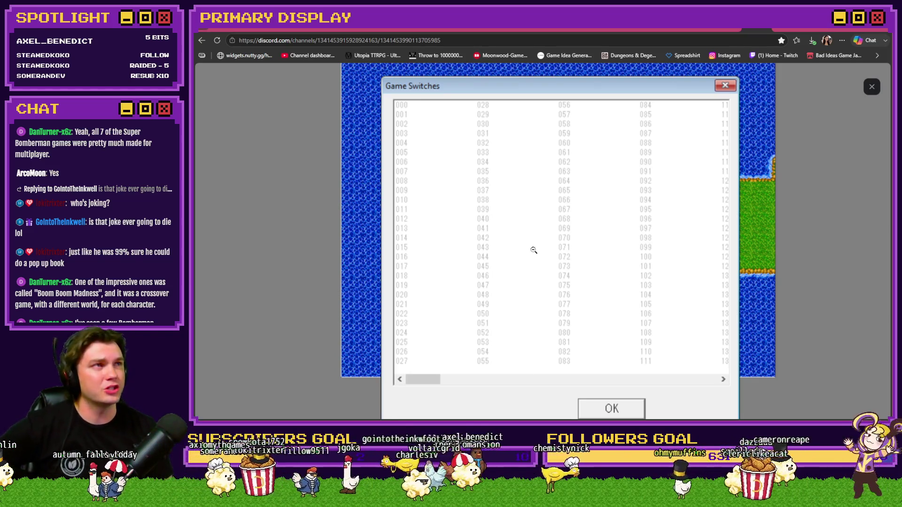
click(534, 250)
click(541, 252)
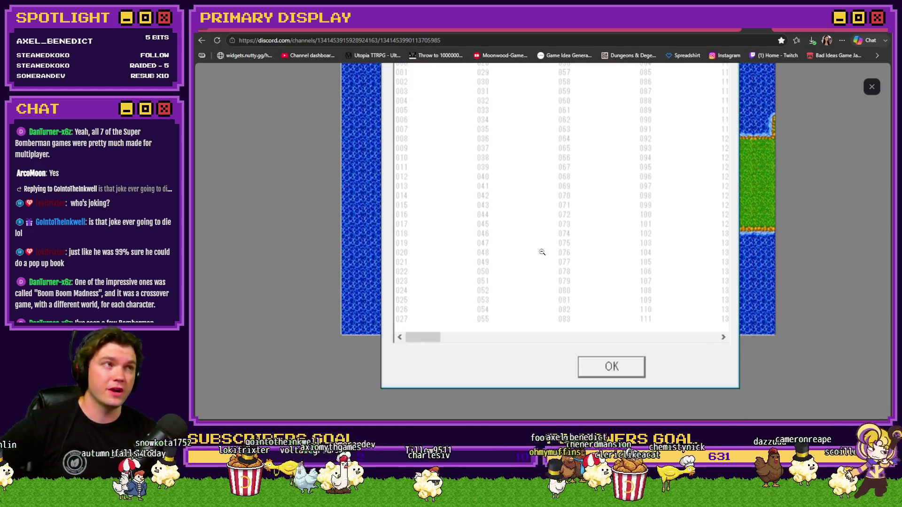
click(544, 252)
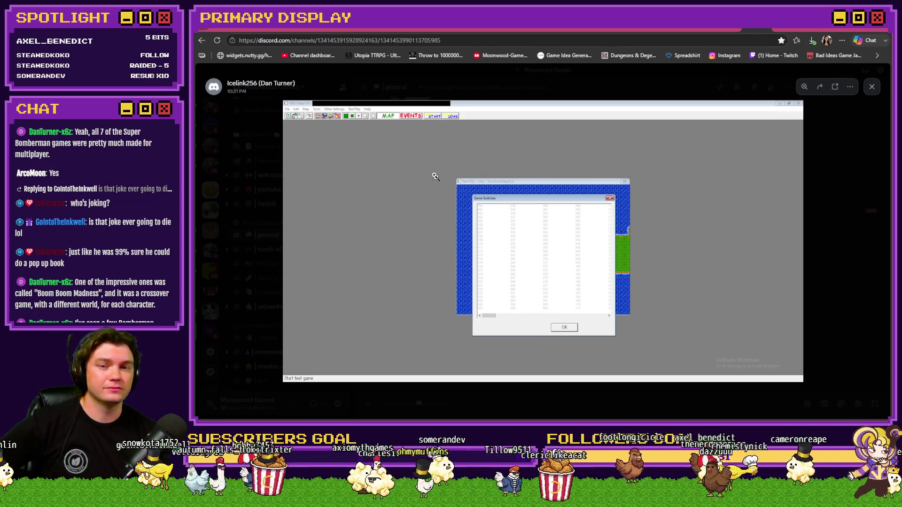
click(439, 181)
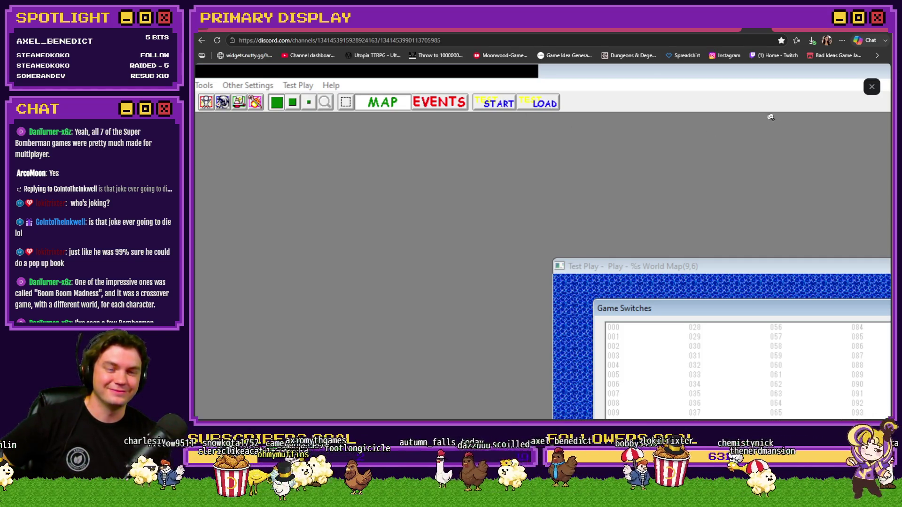
click(872, 86)
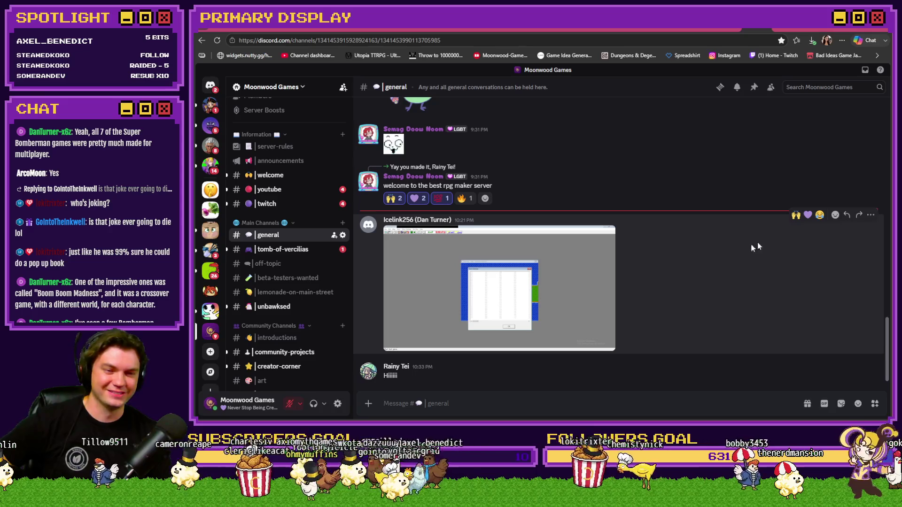
React 🙌 to the screenshot post, then 🙌 and 💜 to the newest greeting
click(796, 215)
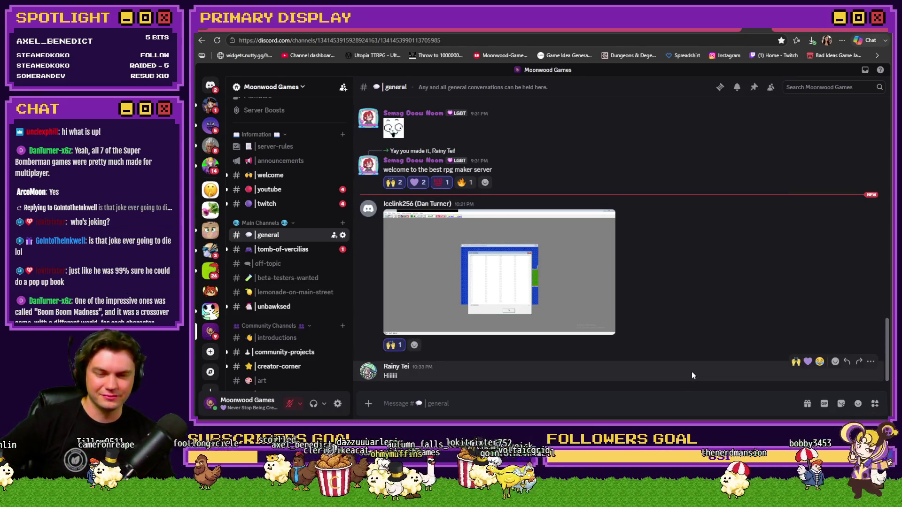
click(796, 362)
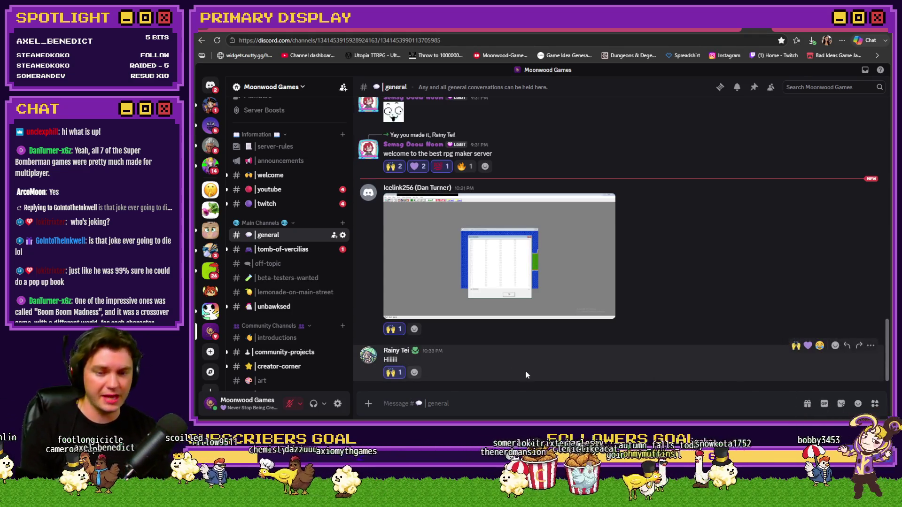
click(808, 346)
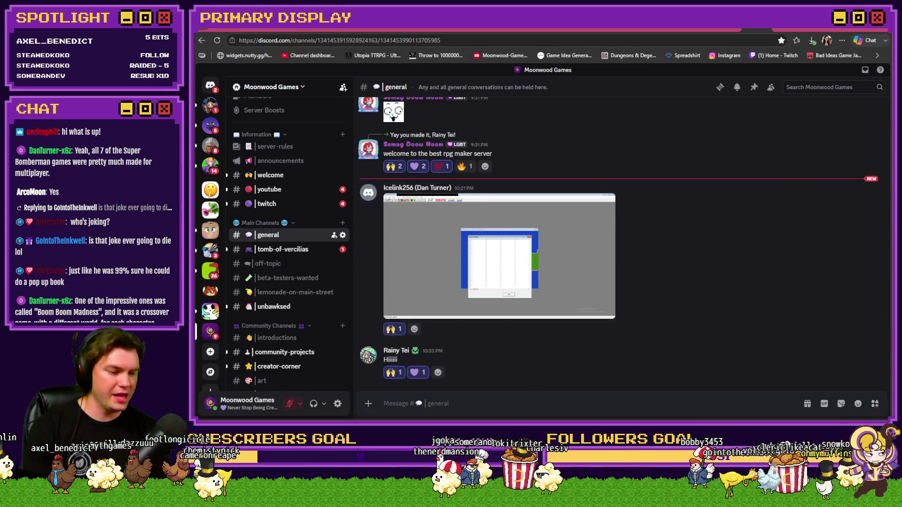
In RTG v2.0, insert an empty Script command after the perk_gemstoneSpawnRate line
key(alt+Tab)
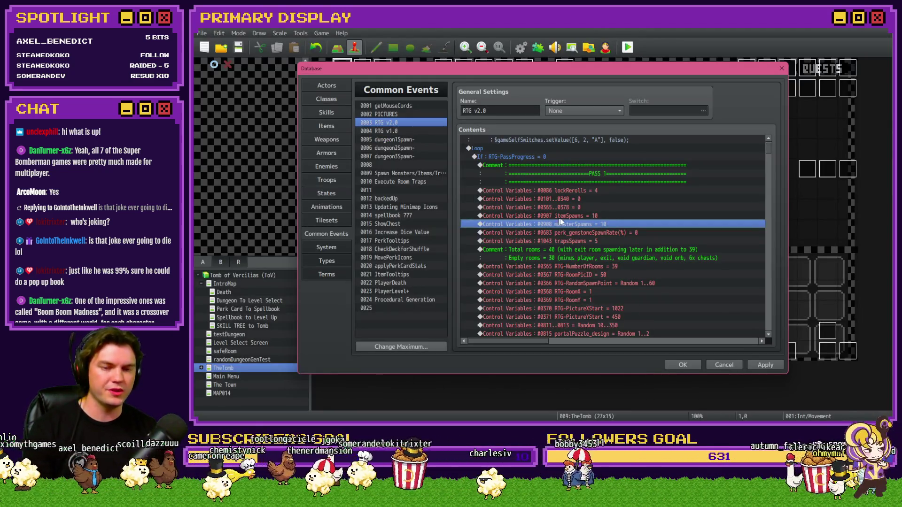
click(574, 233)
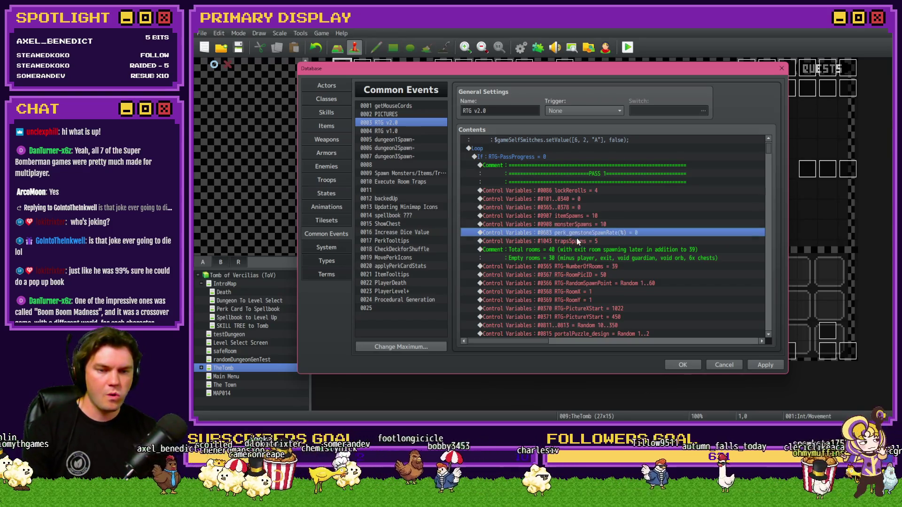
click(584, 224)
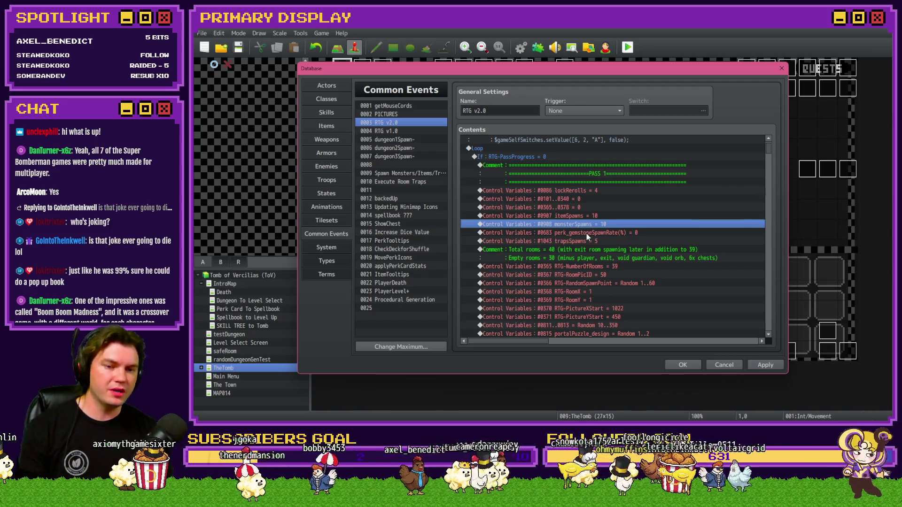
double_click(587, 233)
click(546, 110)
click(668, 331)
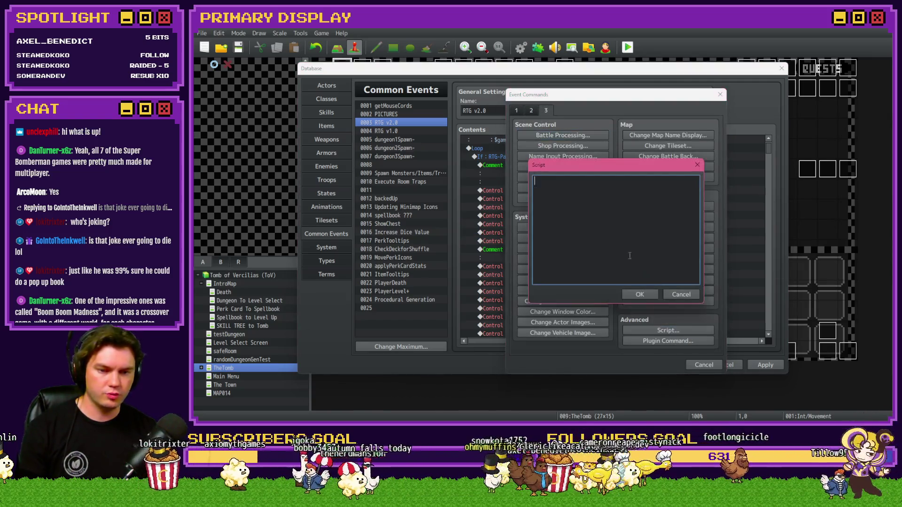
click(640, 294)
Type the script start $gameVariables.setValue(907, 10 + ())
double_click(602, 233)
mouse_move(605, 176)
mouse_down()
mouse_move(602, 274)
mouse_move(599, 70)
mouse_up()
text($gamne)
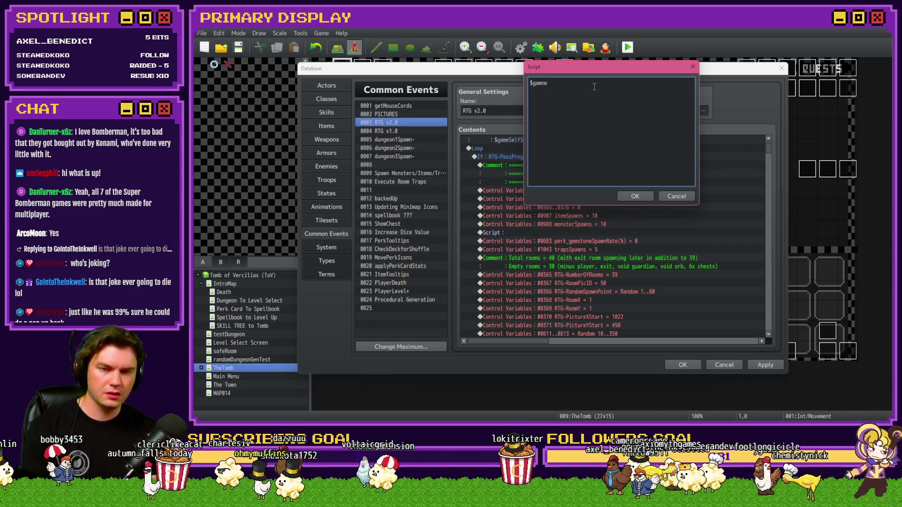
key(BackSpace)
key(BackSpace)
text(eVa)
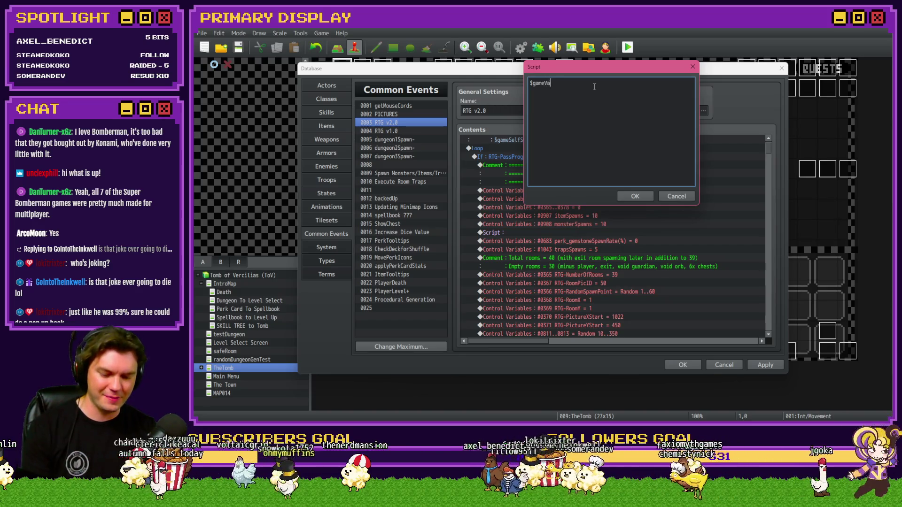
text(riables.)
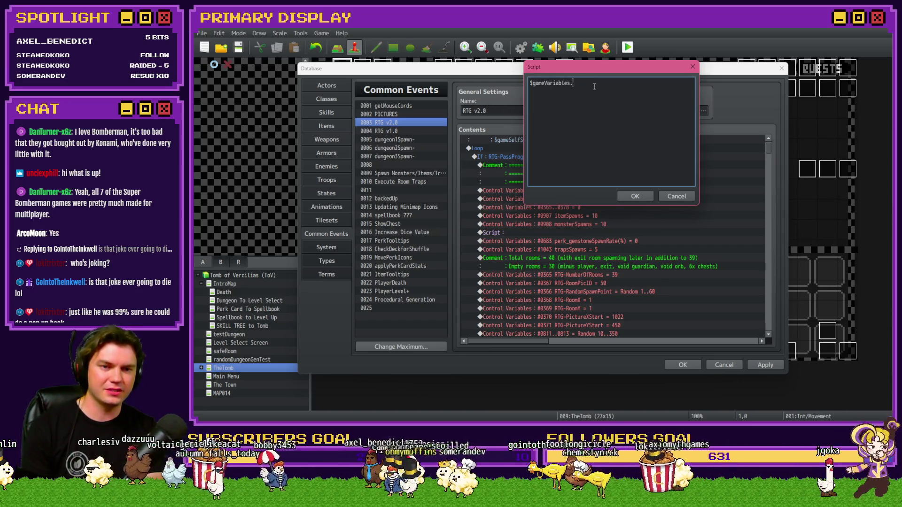
text(setValue()
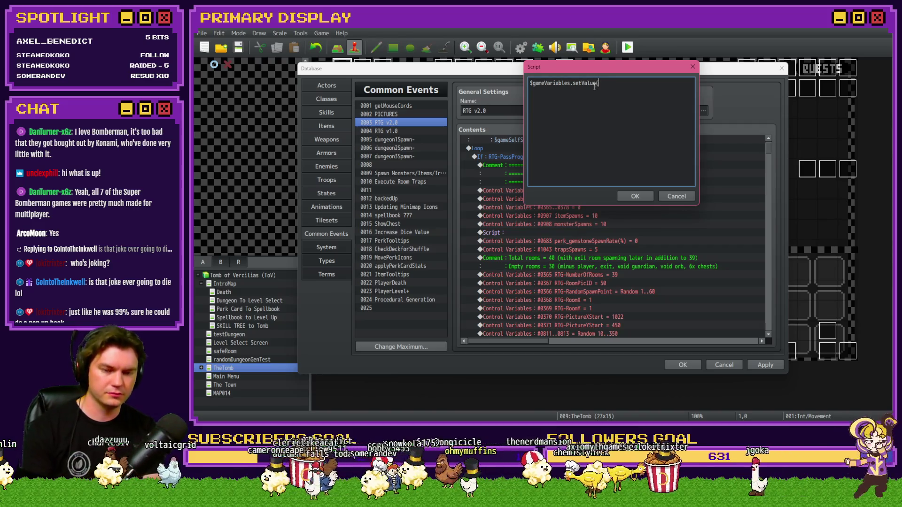
text()907)
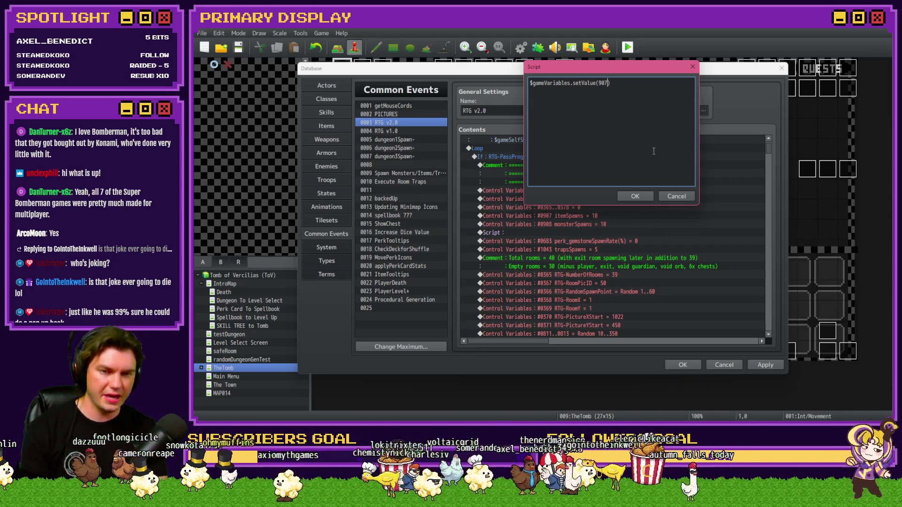
text(, $game)
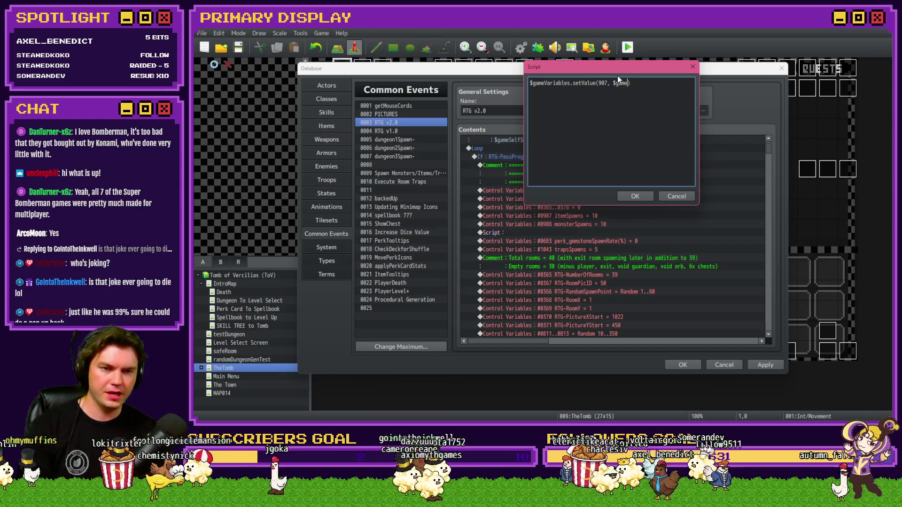
text(Variables.value(907)
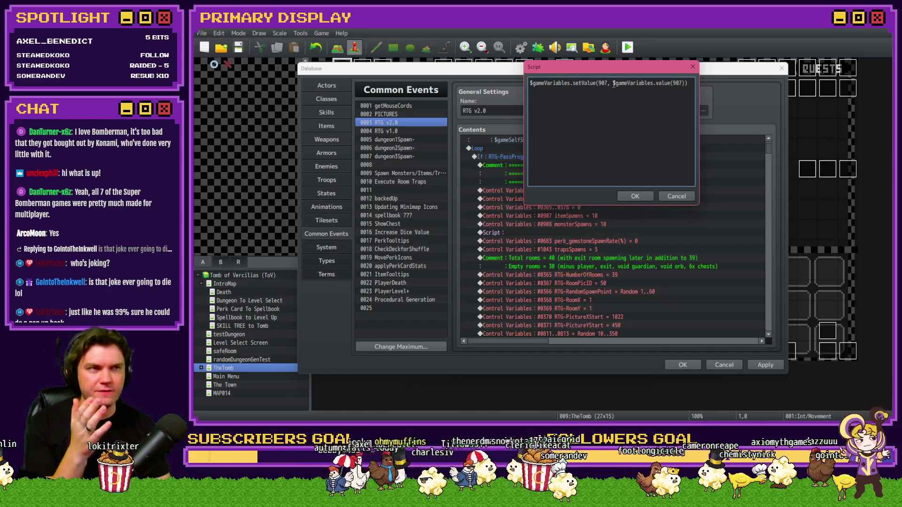
drag(613, 83, 687, 84)
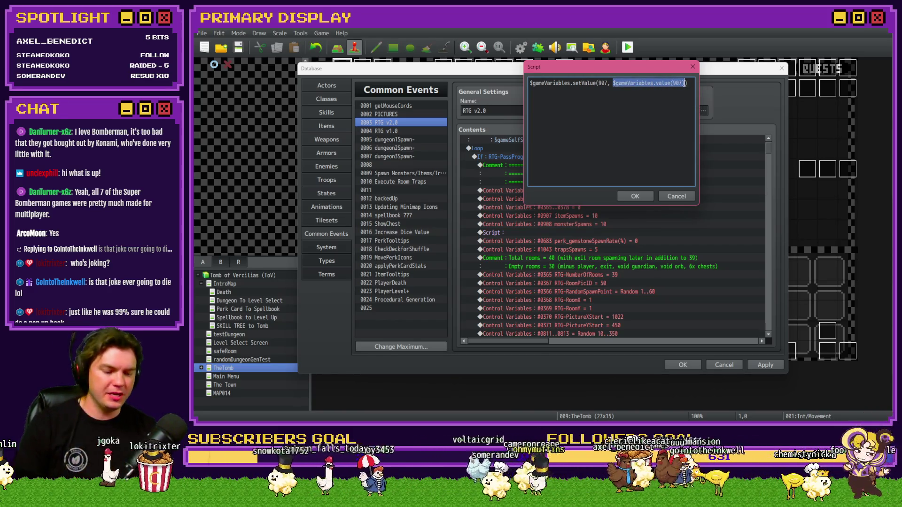
text(10)
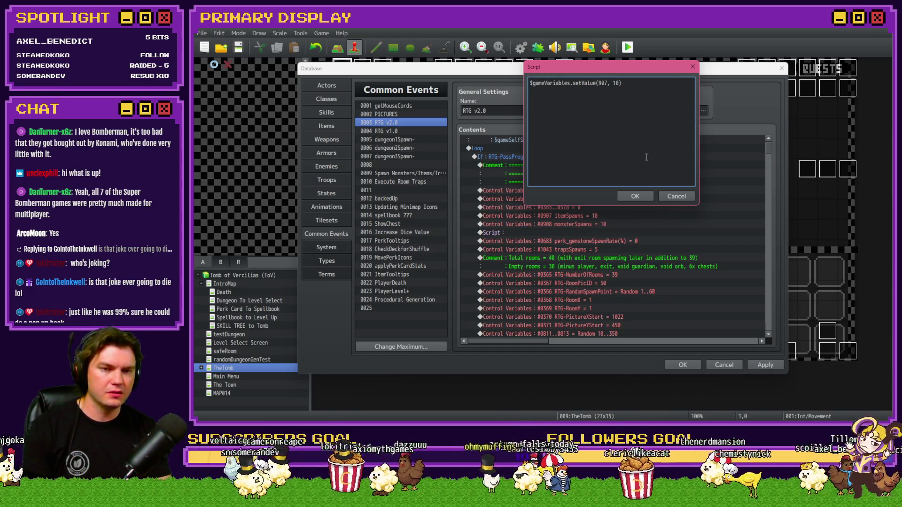
text( +)
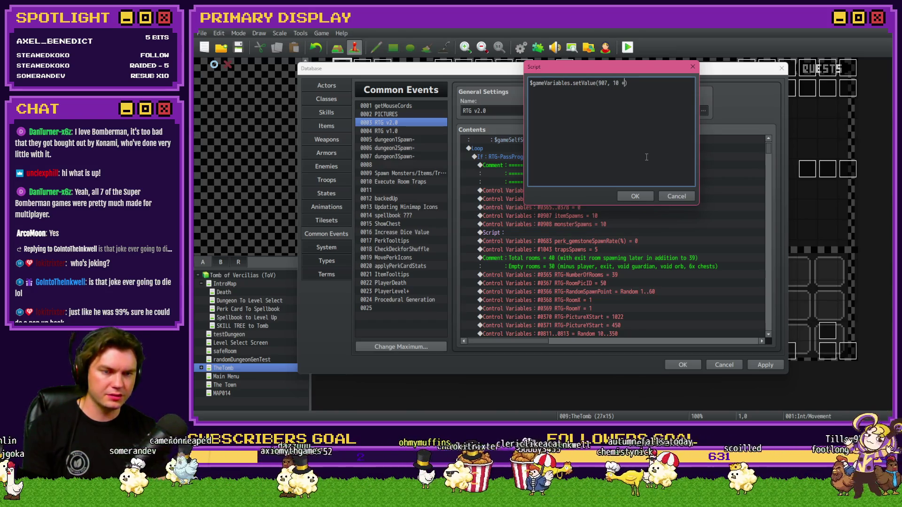
text( ())
Fill the parentheses after 10 + with Math.ceil($gameVariables.value(683) / 100)
key(Left)
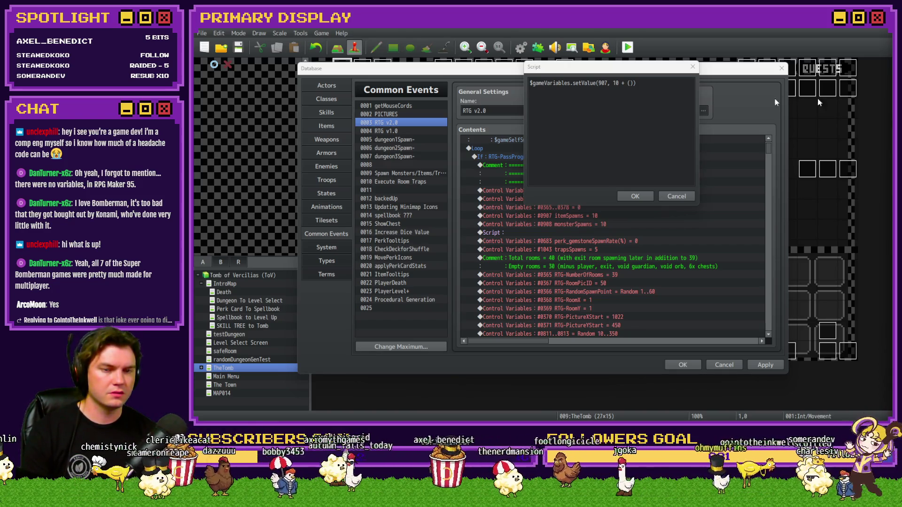
click(627, 68)
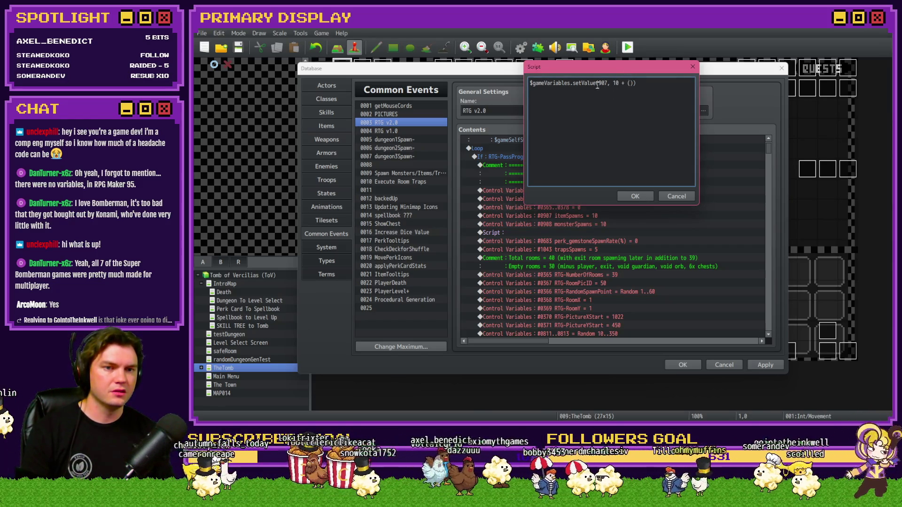
click(629, 83)
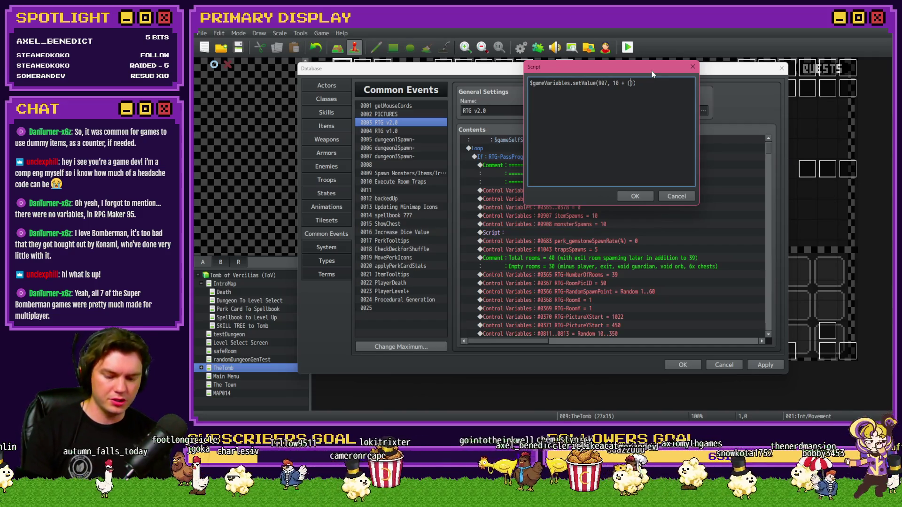
text($gameVariables)
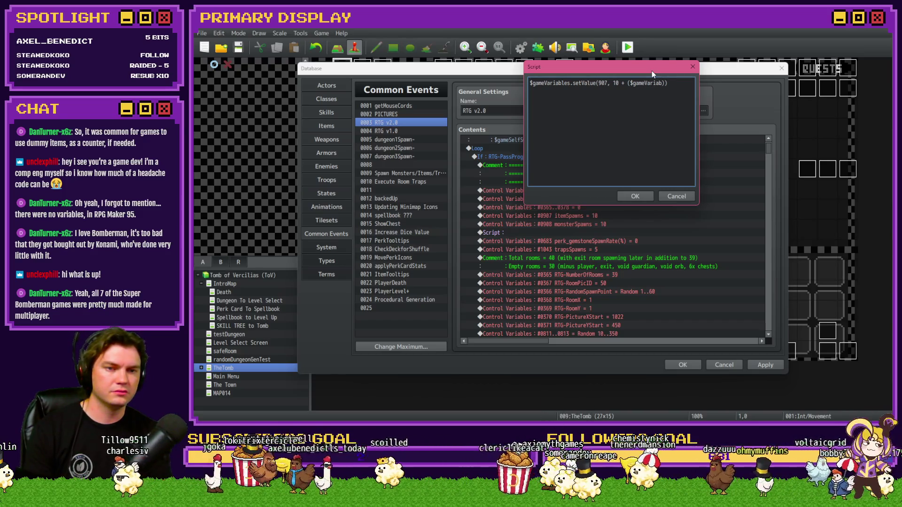
text(.value()
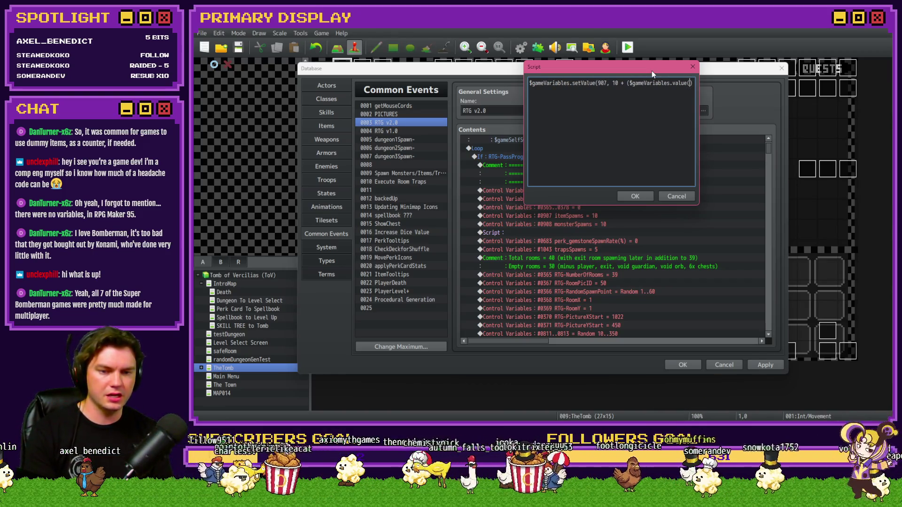
text(683)
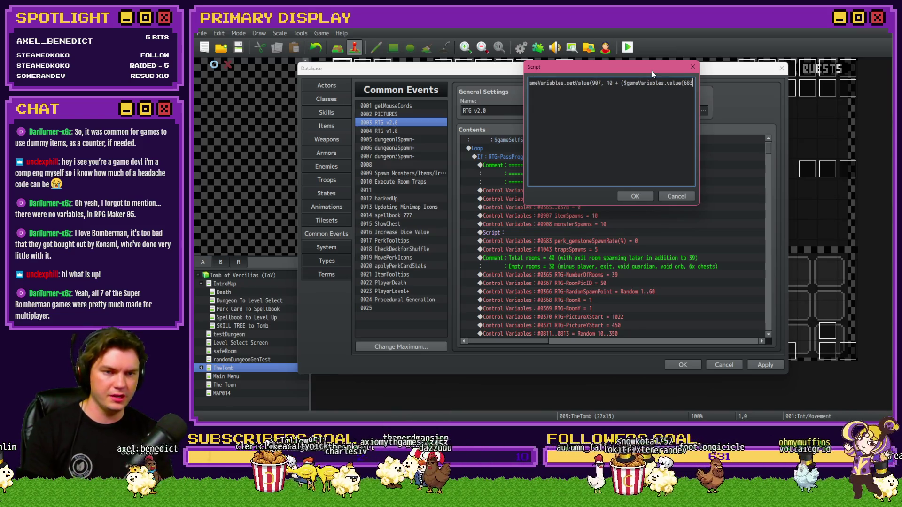
text() / 100)
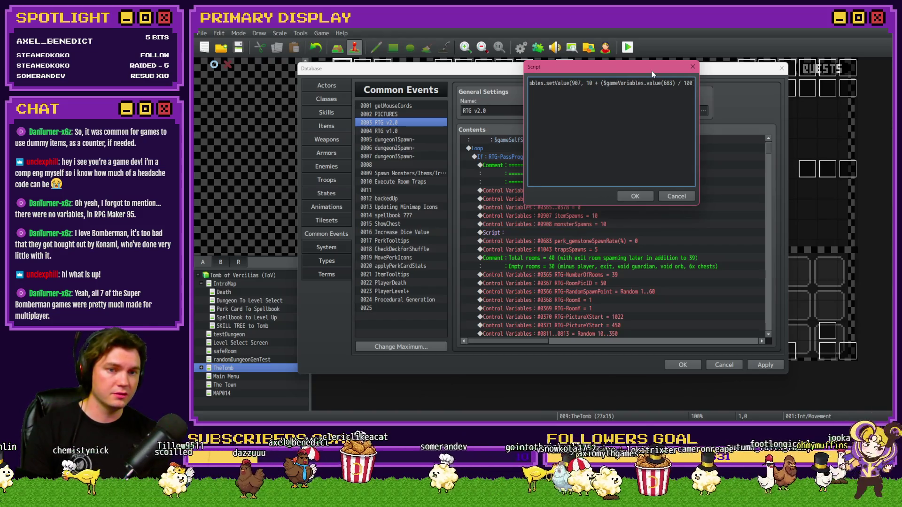
key(Left)
key(Left)
key(Left)
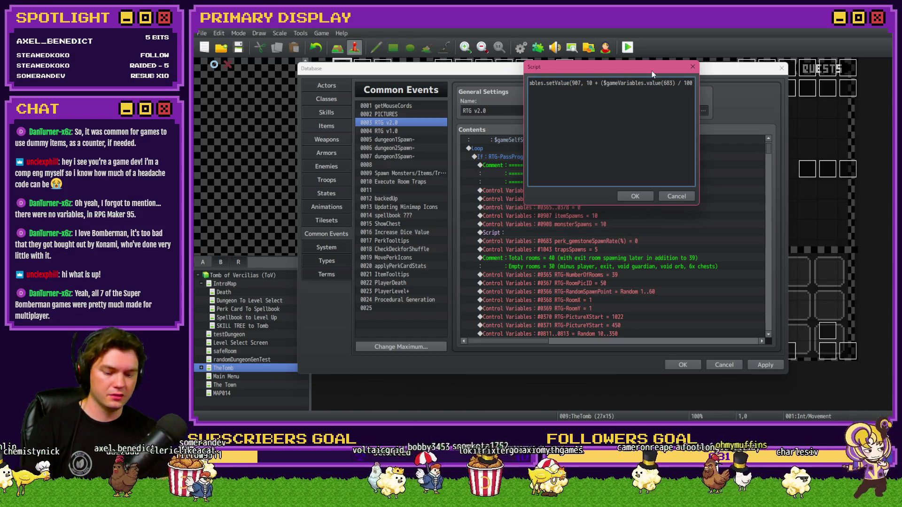
text(Math.ceil)
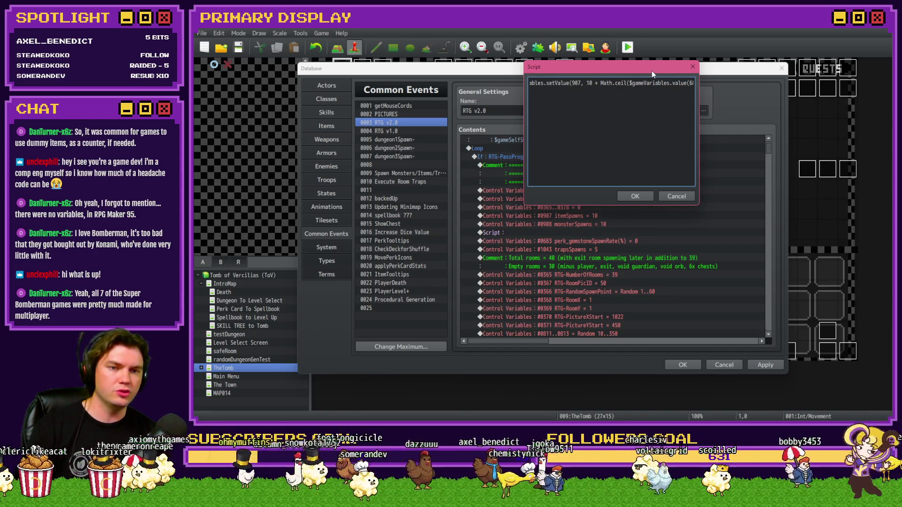
key(Right)
key(Right)
key(Right)
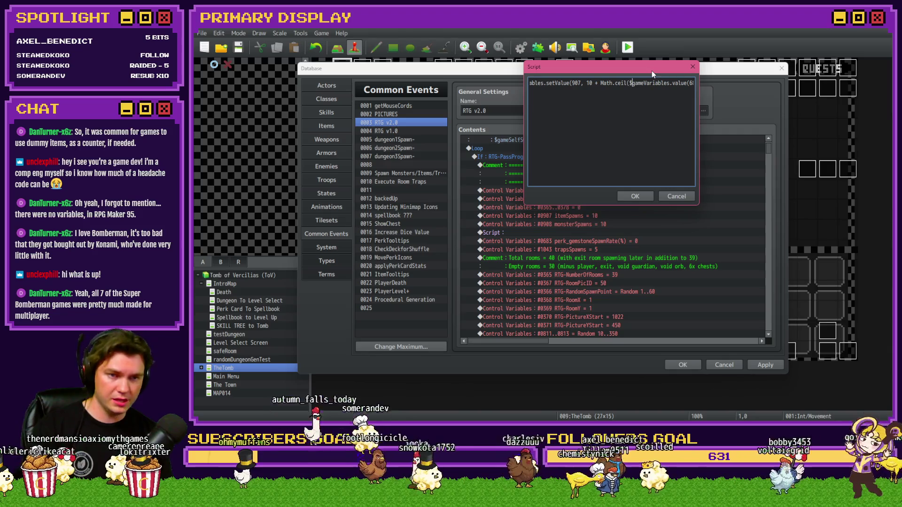
key(Right)
key(Right)
key(Right)
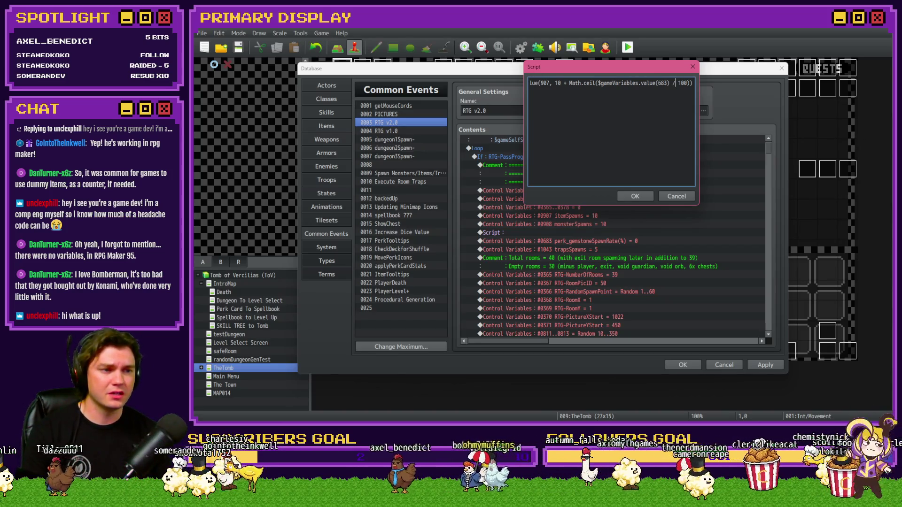
key(alt+Tab)
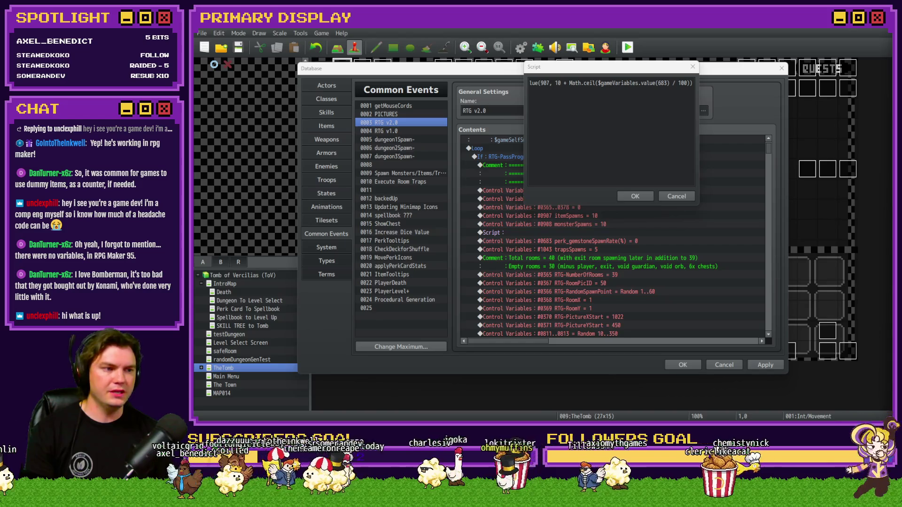
click(606, 85)
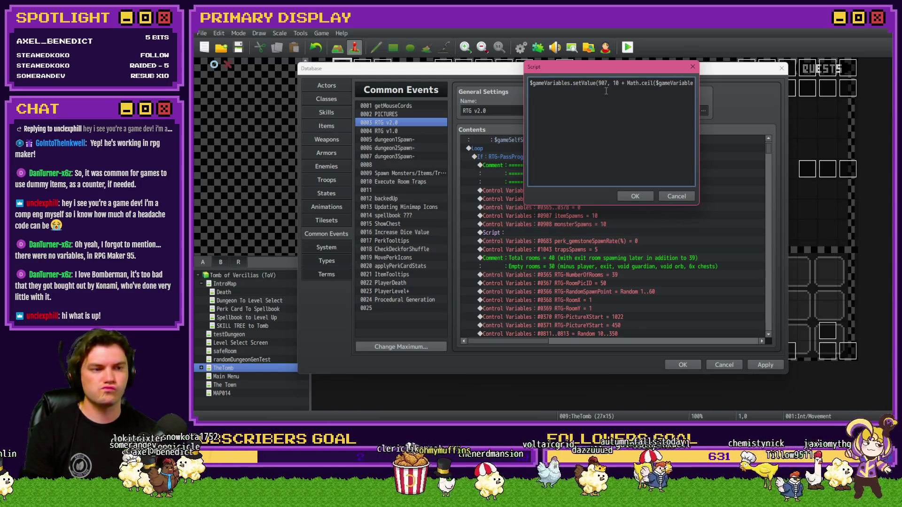
click(651, 85)
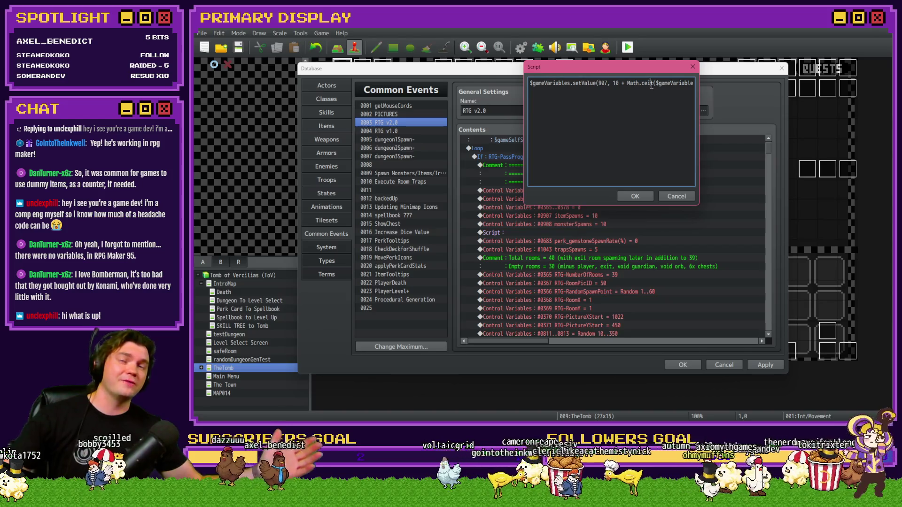
key(End)
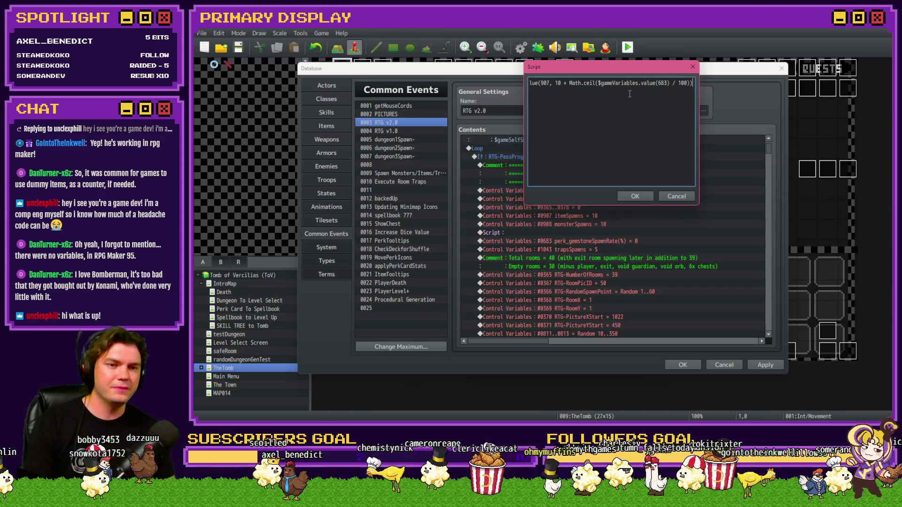
key(Home)
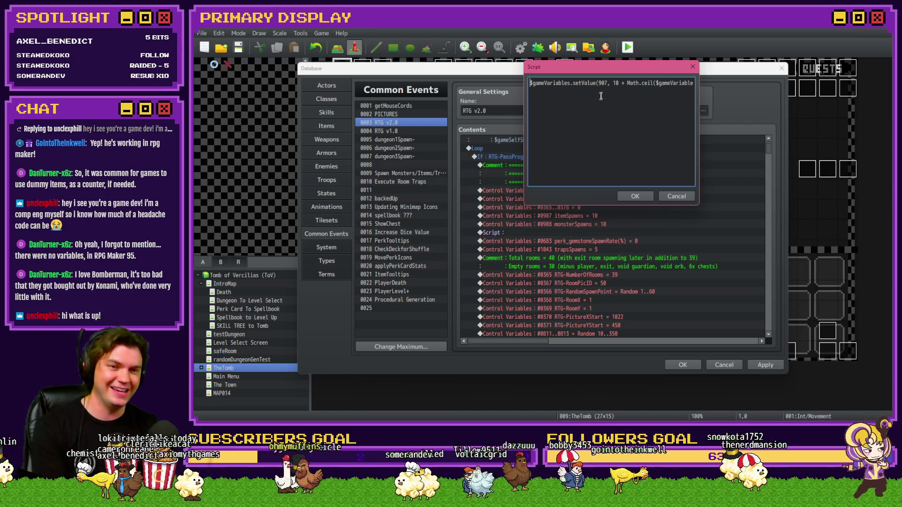
mouse_move(608, 69)
mouse_down()
mouse_move(598, 89)
mouse_move(600, 66)
mouse_move(591, 64)
mouse_move(591, 74)
mouse_up()
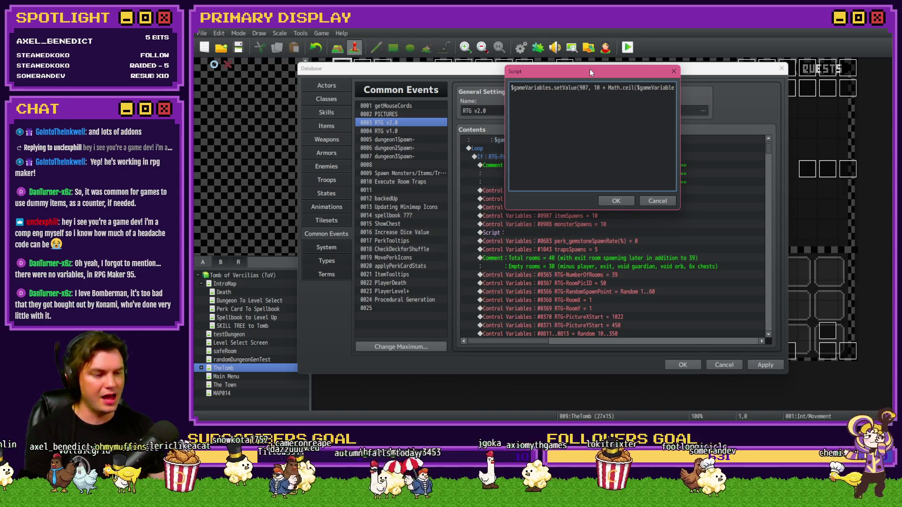
click(597, 88)
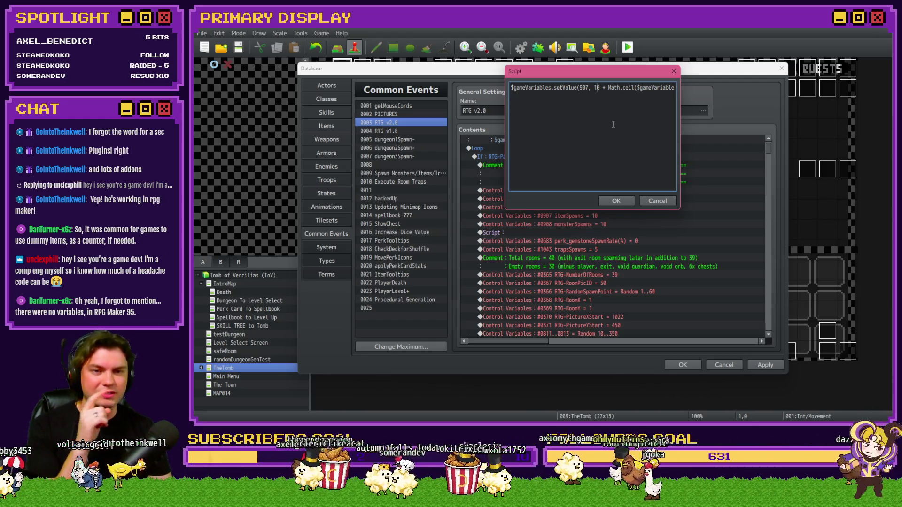
Wrap the script line in if ($gameVariables.value(683) >= 0) { … }
click(617, 87)
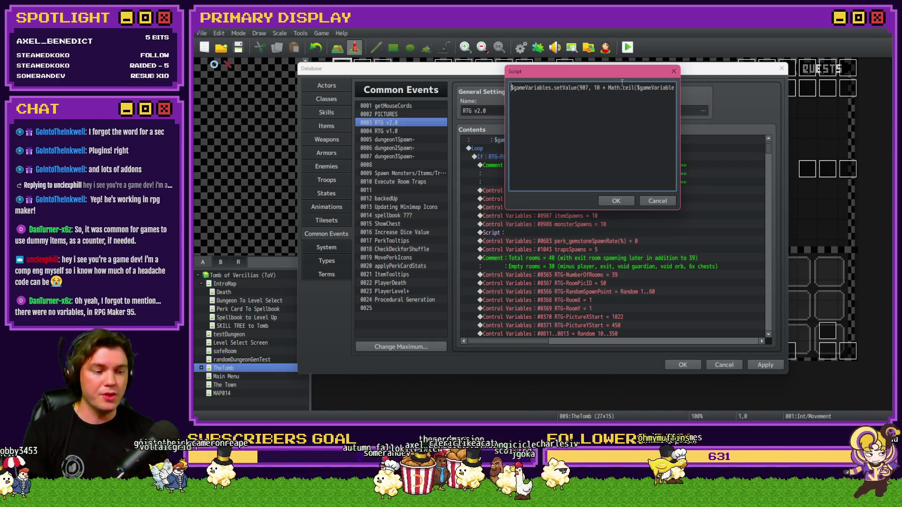
key(Home)
text(if ())
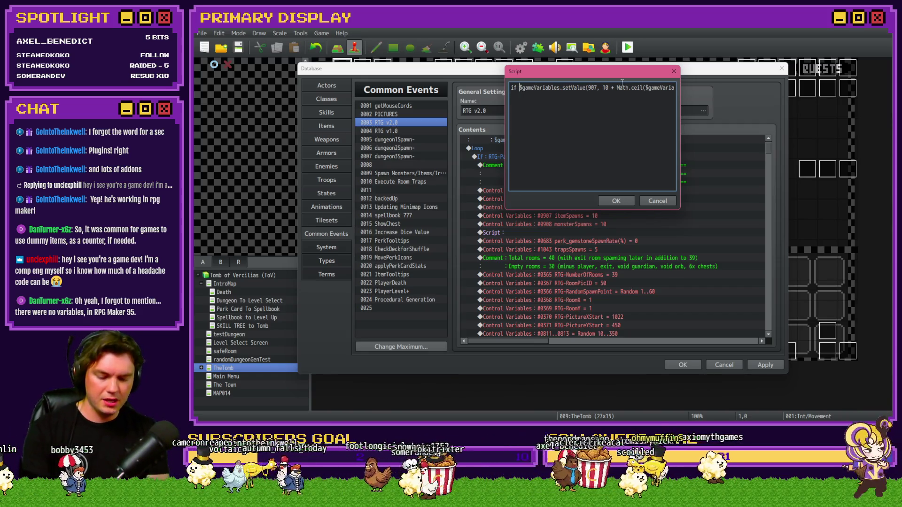
text($gameVariables)
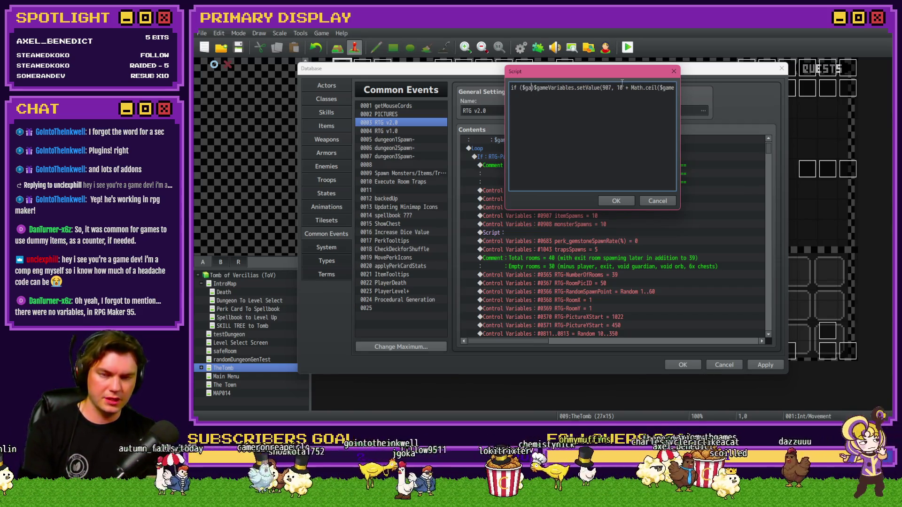
text(.value())
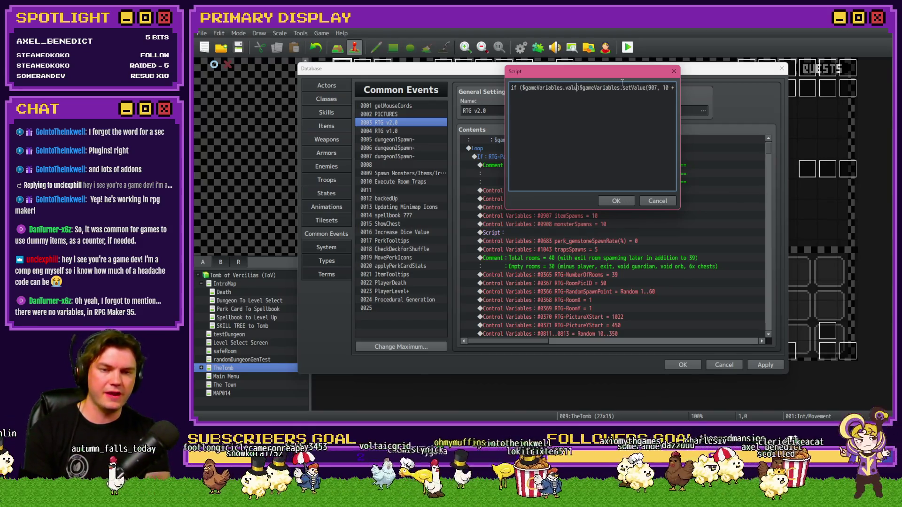
key(Left)
text(9)
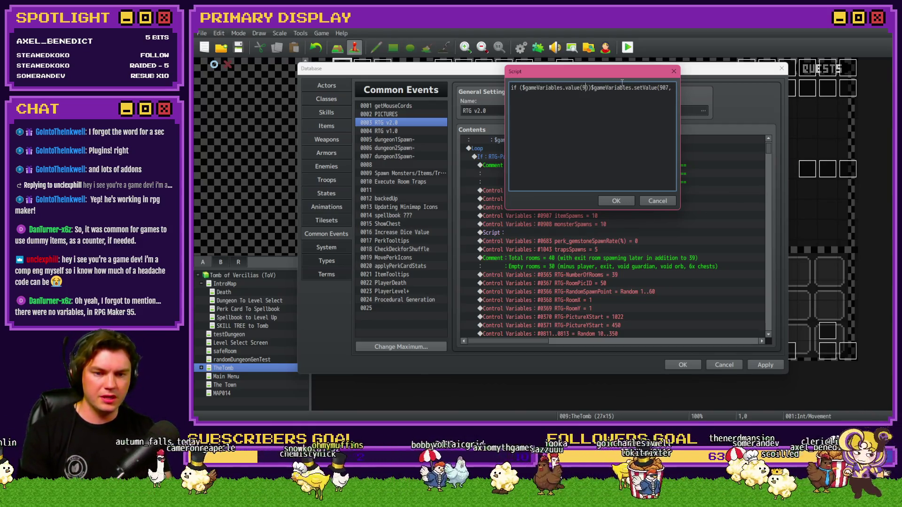
key(BackSpace)
text(683))
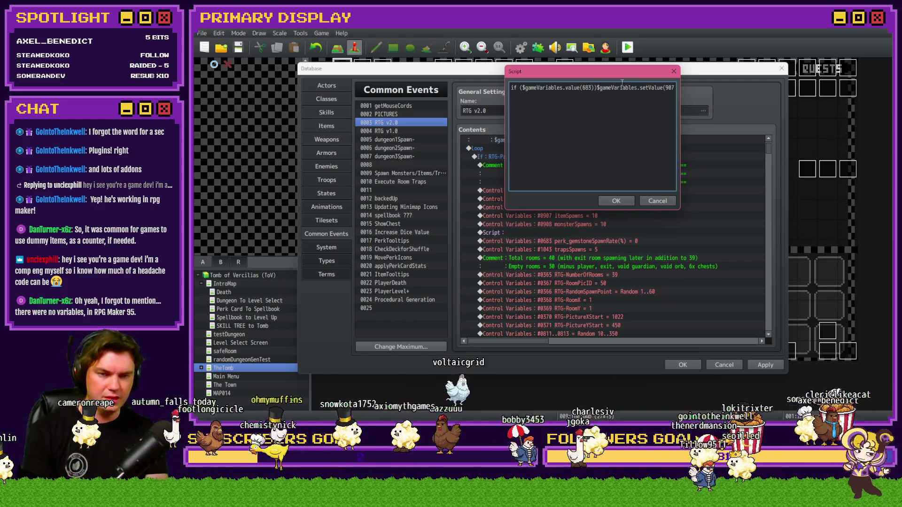
text( >=)
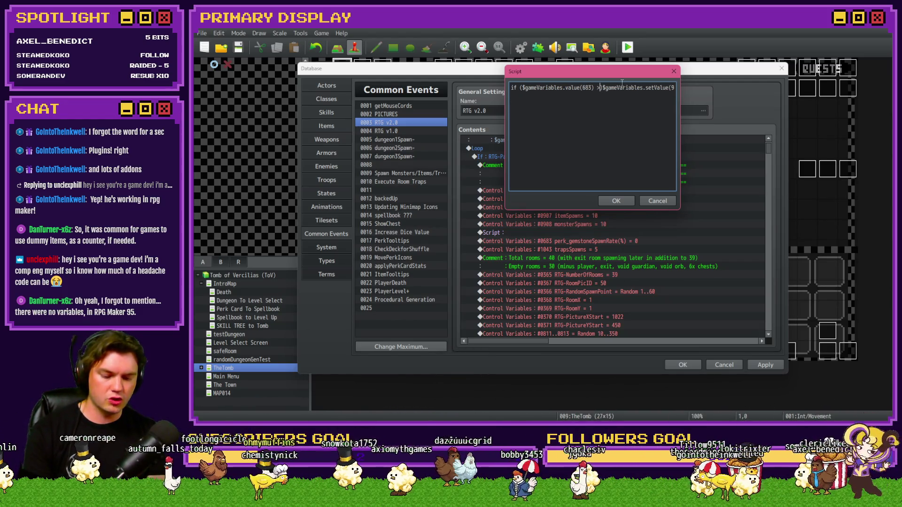
text( 0))
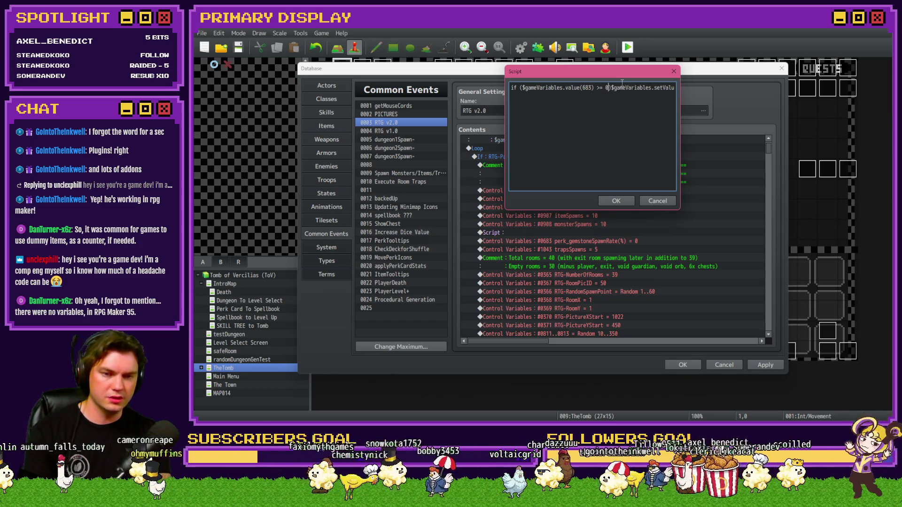
text( {)
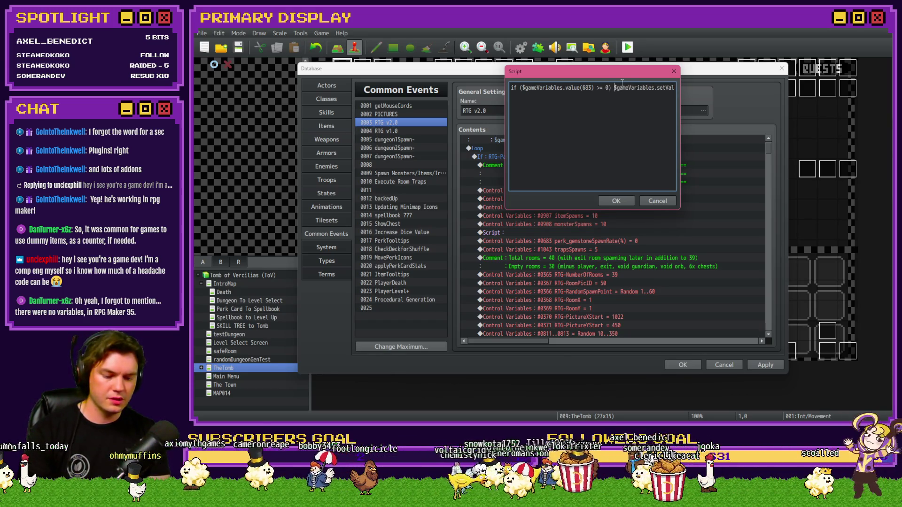
key(End)
text(})
Duplicate the line as a second line starting else if ($gameVariables.value(683) < 0)
key(shift+Home)
key(ctrl+c)
key(End)
key(Return)
key(ctrl+v)
key(Home)
click(517, 96)
text(else)
click(614, 96)
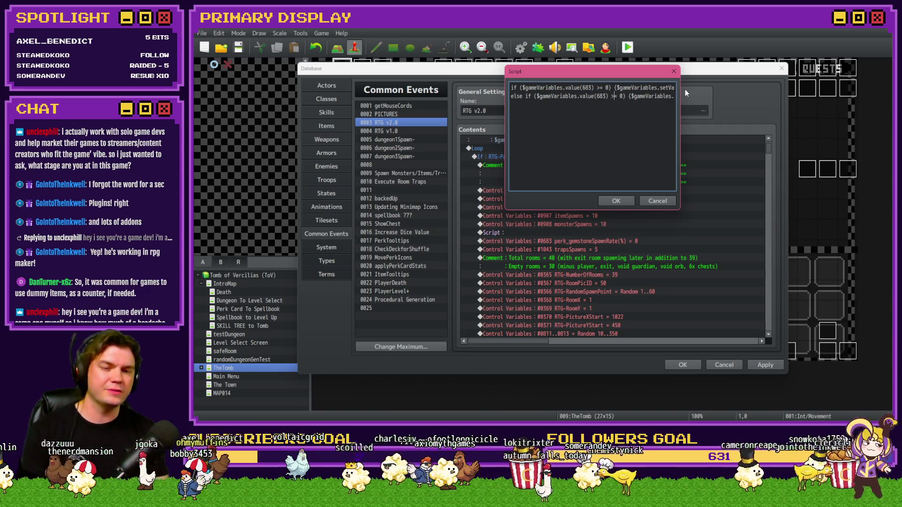
key(Delete)
key(Delete)
key(Delete)
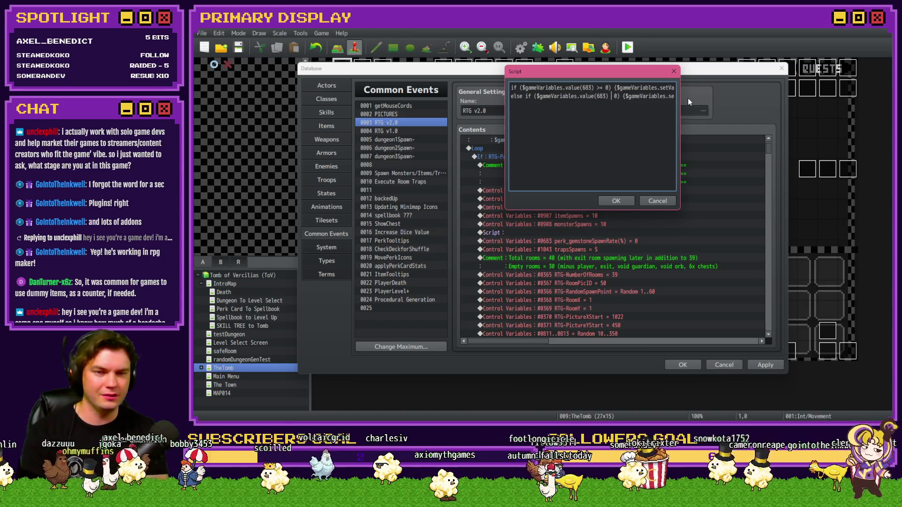
text(<)
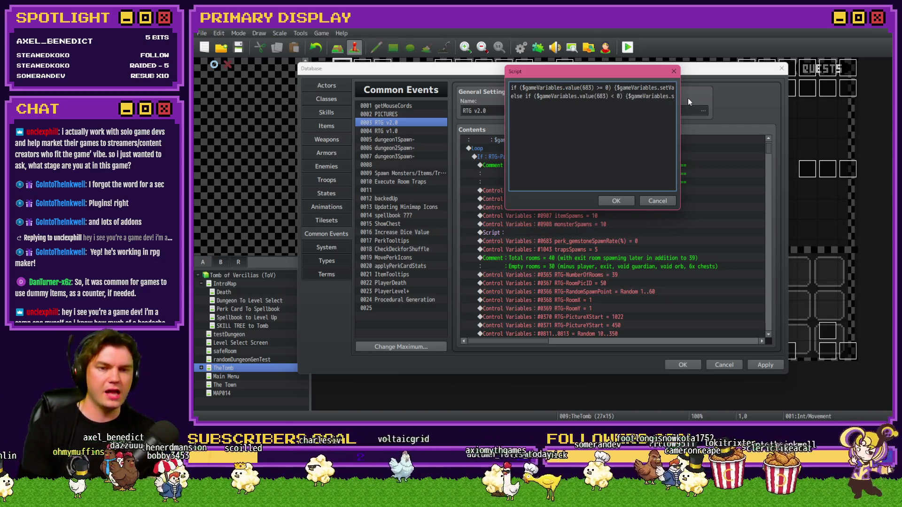
Make the second line set variable 907 to 10 - Math.ceil($gameVariables.value(683) / 100)
click(625, 114)
key(Right)
key(Right)
key(Right)
key(Right)
key(Right)
key(Right)
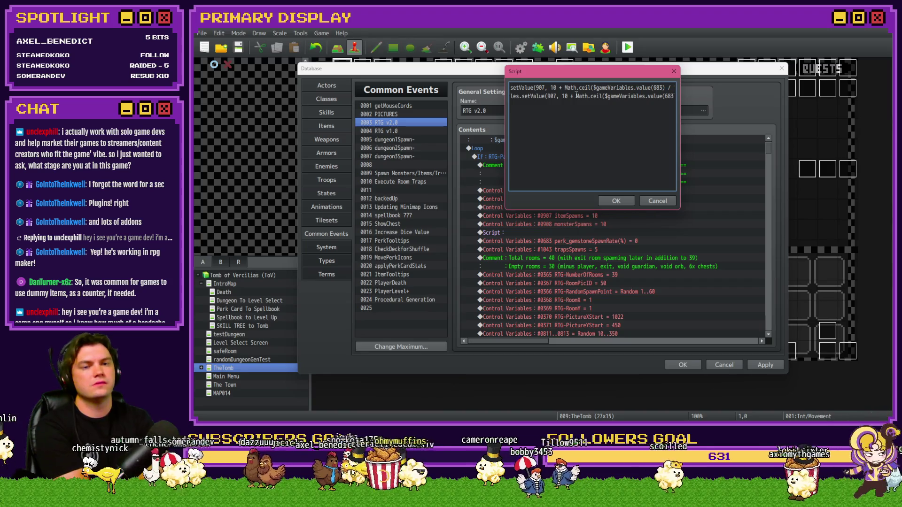
drag(590, 97, 602, 97)
text(floor)
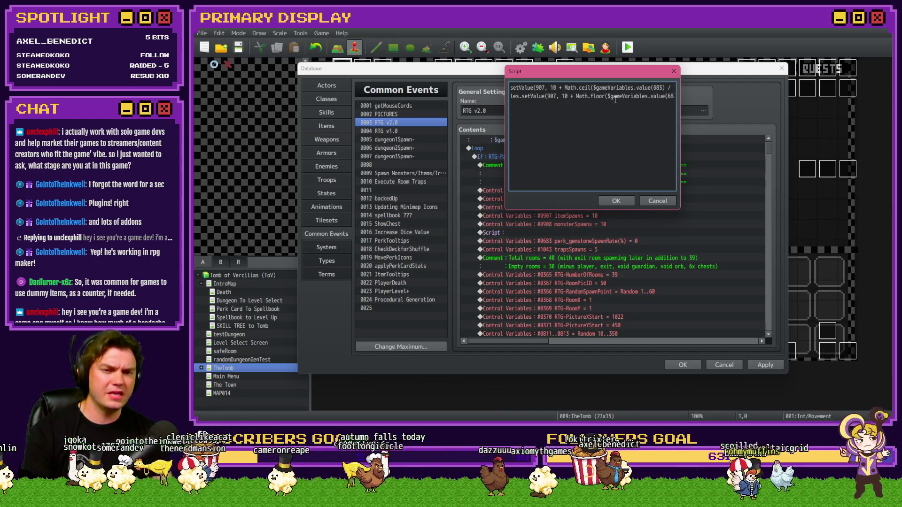
scroll(646, 96, right, 5)
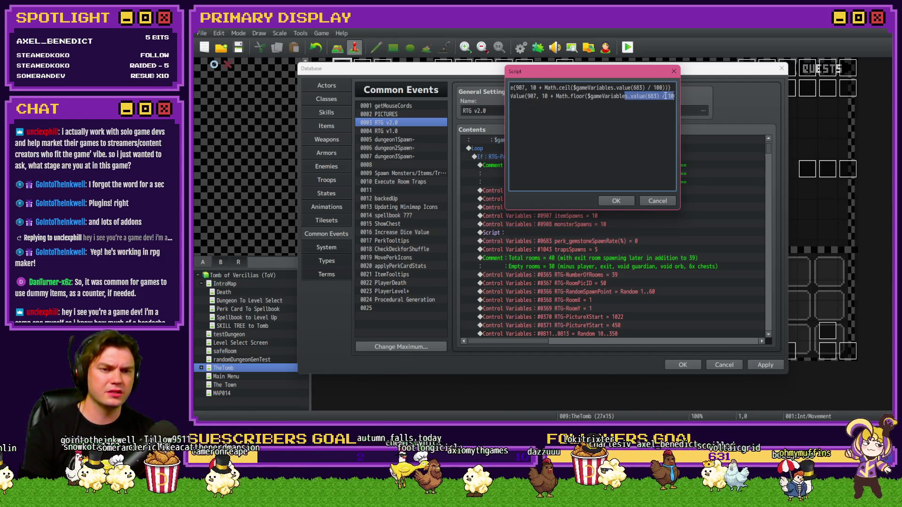
key(BackSpace)
text(-)
double_click(569, 96)
text(ceil)
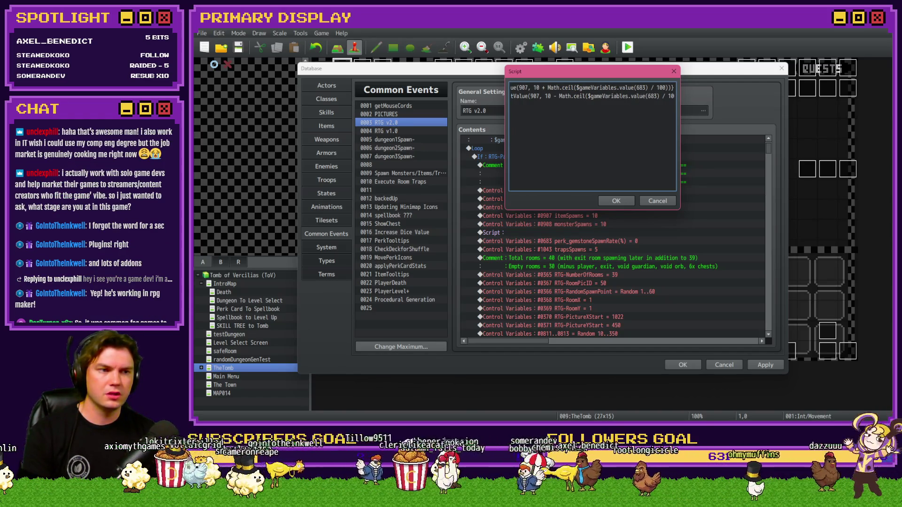
key(alt+Tab)
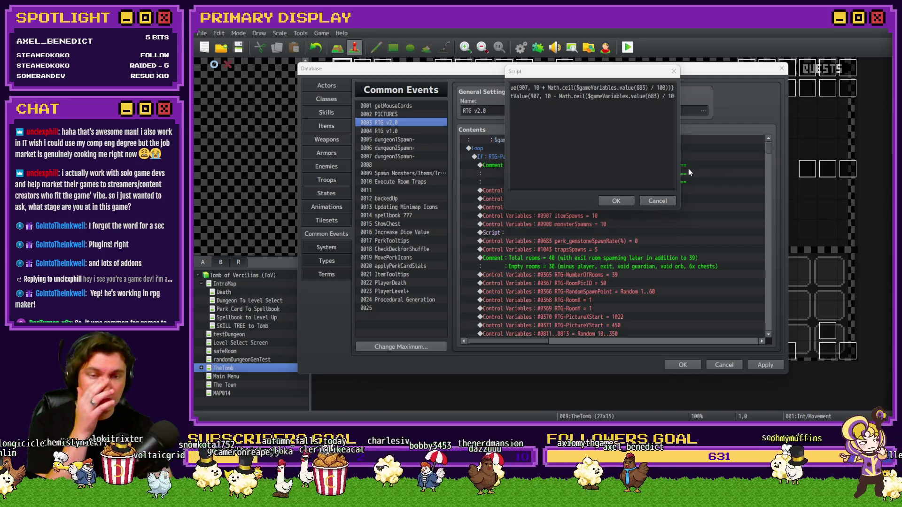
drag(541, 97, 506, 98)
click(537, 97)
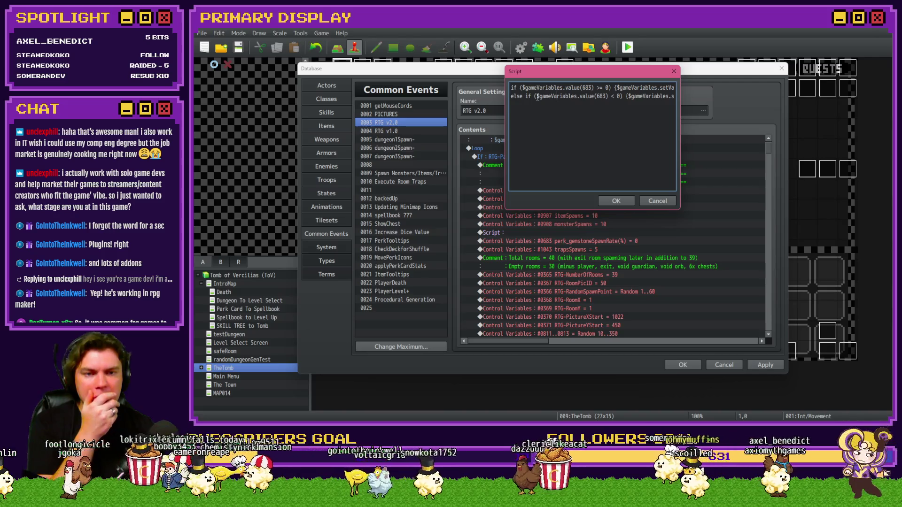
drag(579, 70, 562, 108)
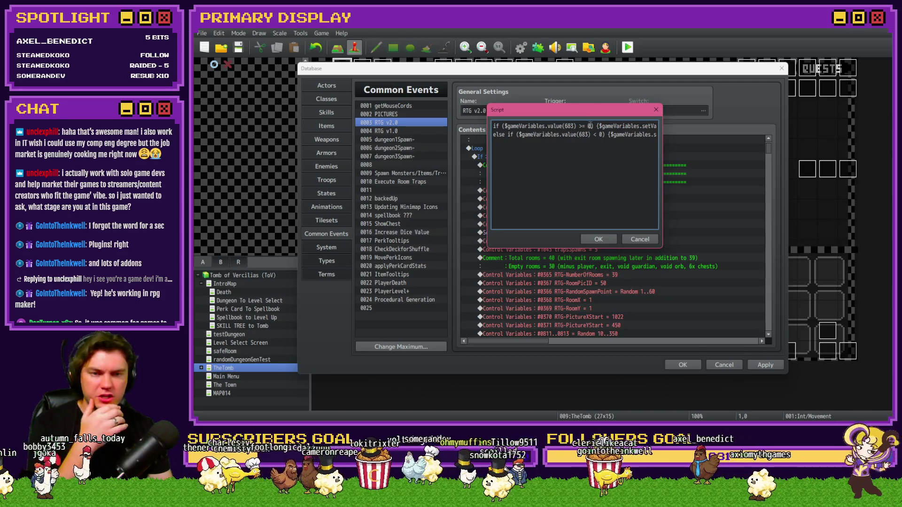
drag(609, 124, 664, 127)
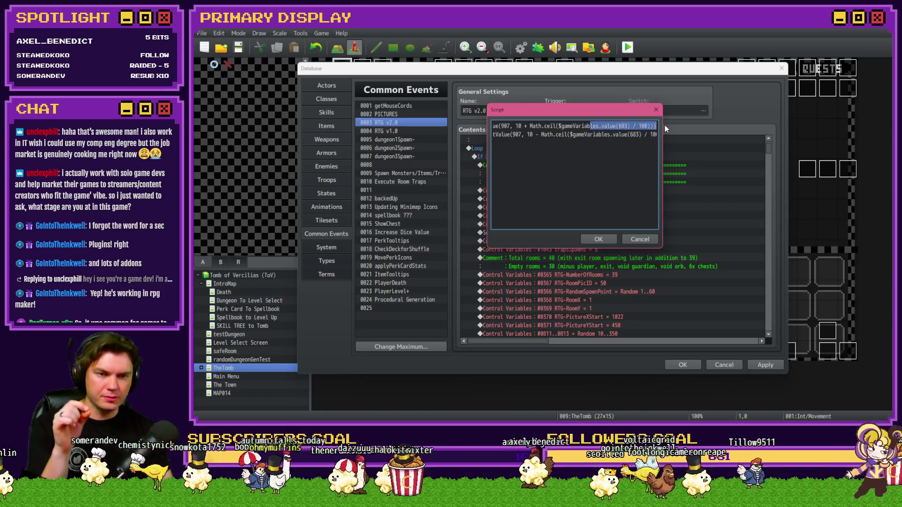
click(611, 125)
drag(557, 125, 651, 126)
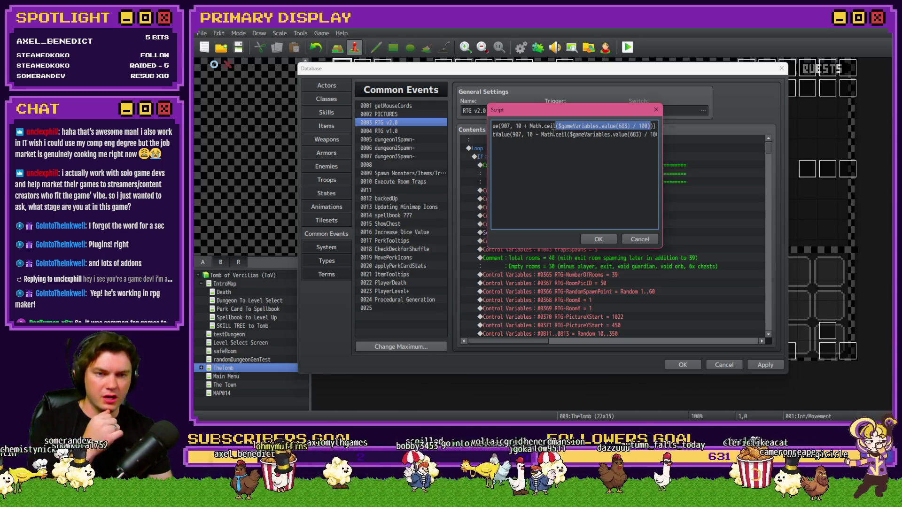
key(Home)
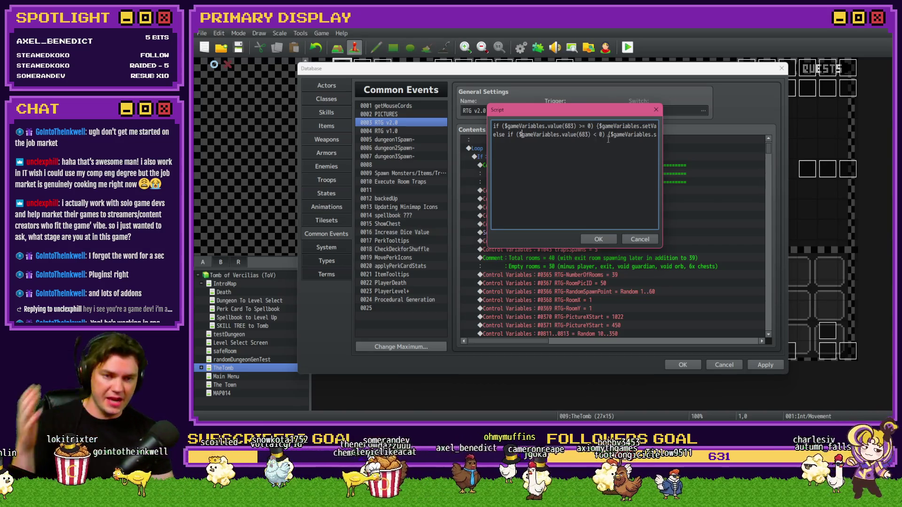
drag(619, 136, 664, 137)
click(605, 134)
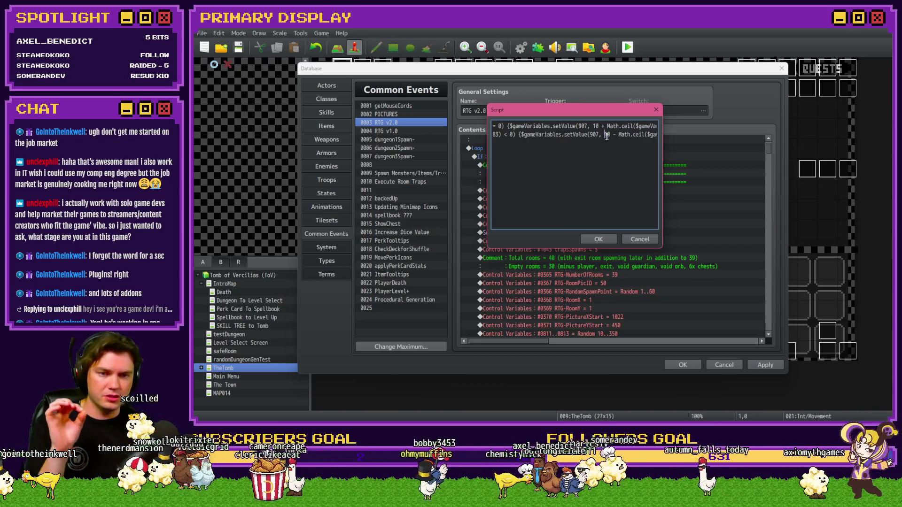
drag(619, 135, 666, 137)
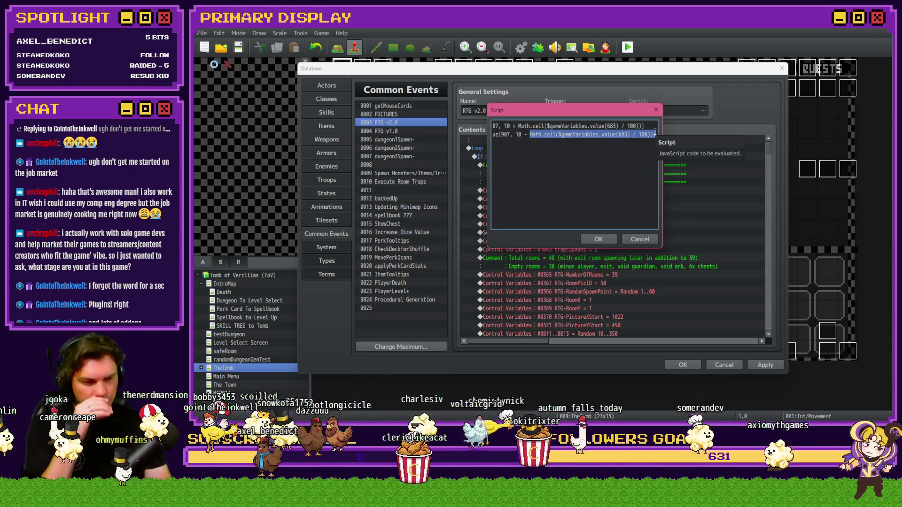
click(655, 135)
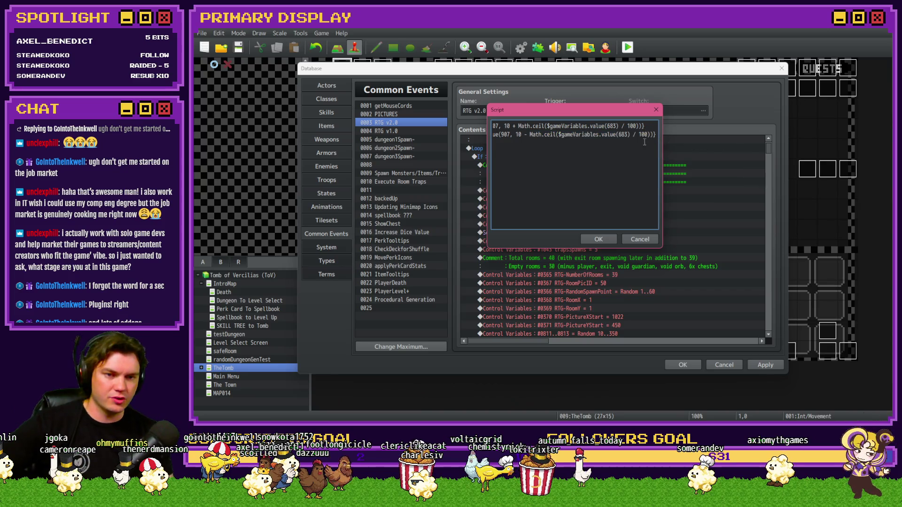
click(597, 237)
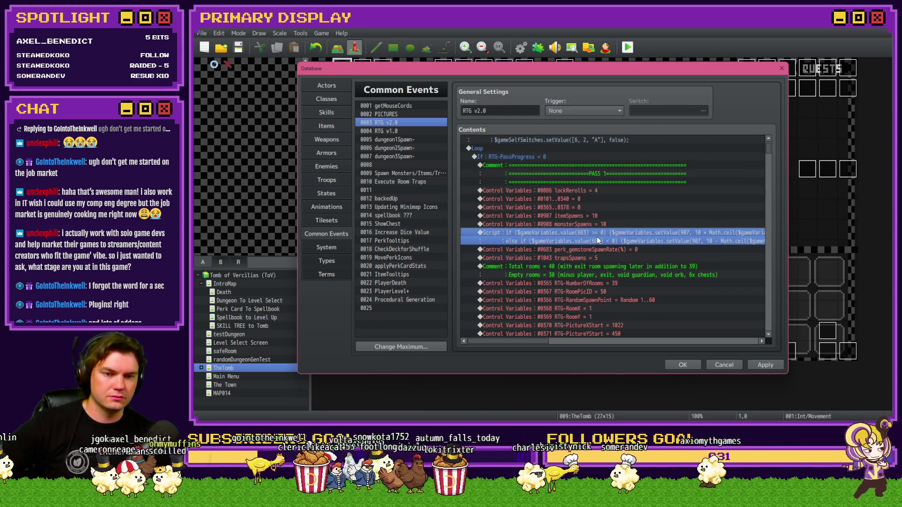
Delete the fixed itemSpawns = 10 commands and paste the spawn Script above monsterSpawns
click(597, 215)
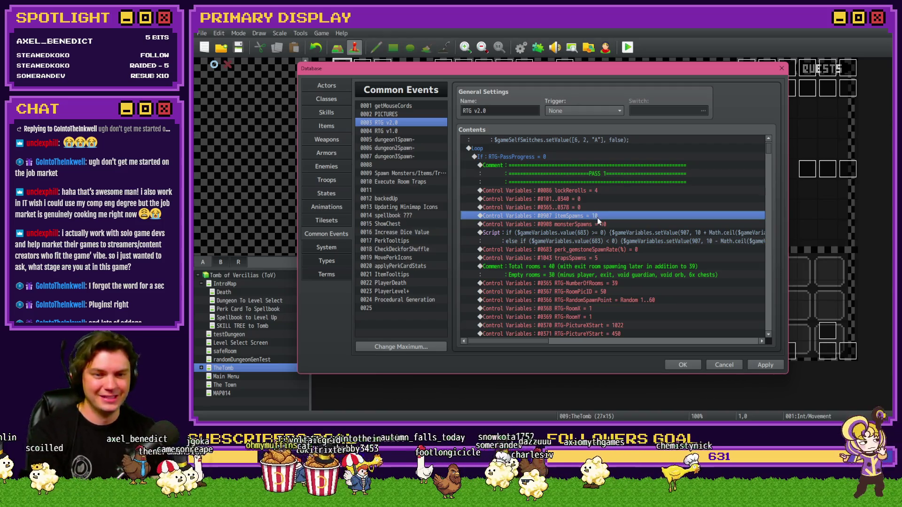
key(Delete)
click(596, 223)
key(Delete)
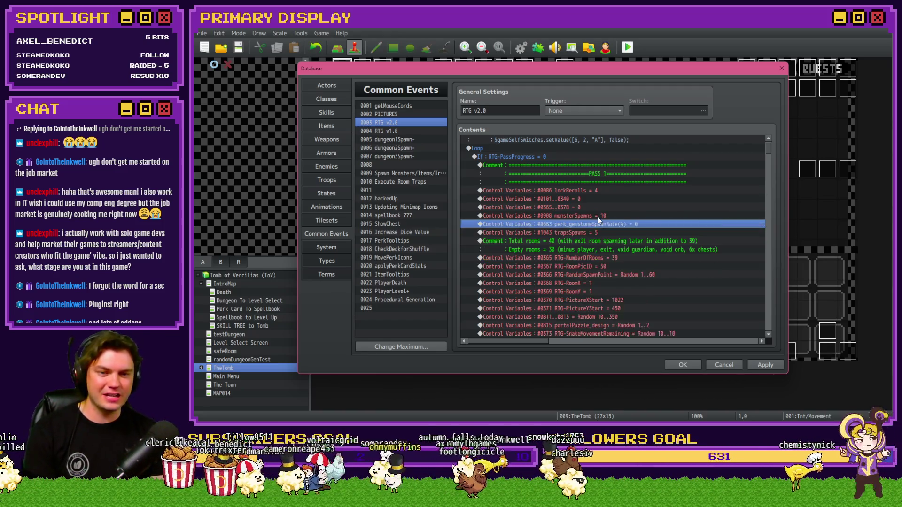
click(600, 216)
key(ctrl+v)
click(764, 365)
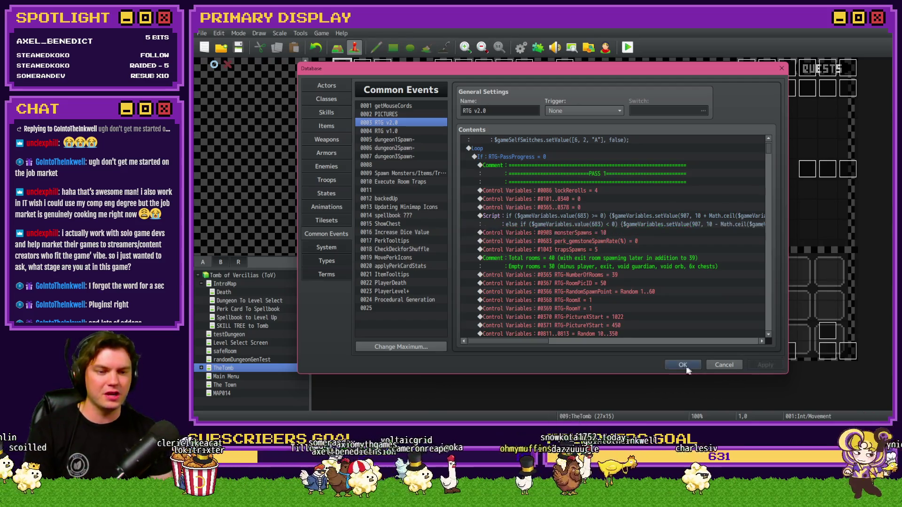
click(682, 364)
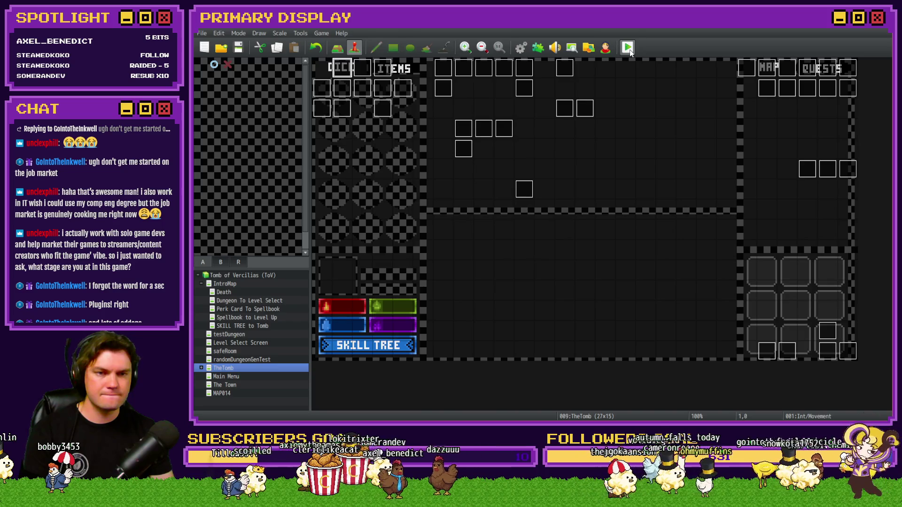
Add a Flash Screen with intensity 102 and 120 frames after the spawn Script, then close the database
click(520, 47)
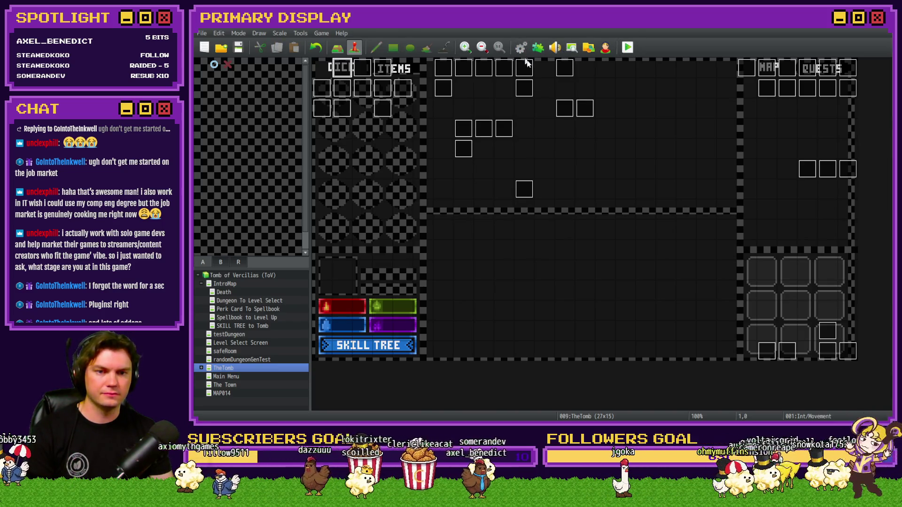
click(591, 225)
key(Insert)
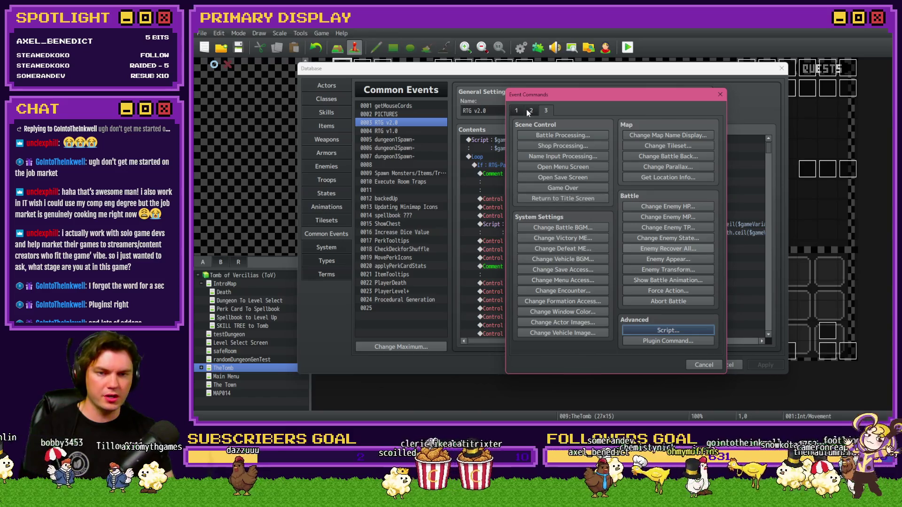
click(517, 111)
click(531, 111)
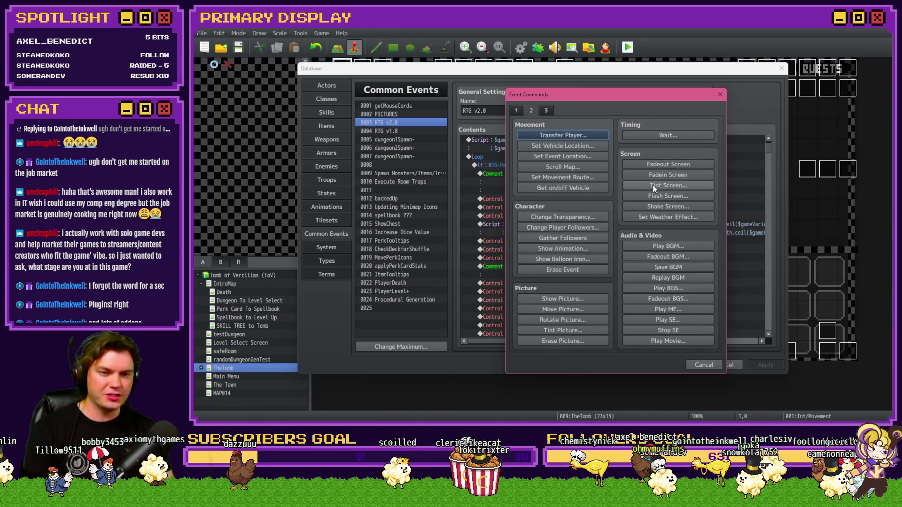
click(656, 188)
click(686, 294)
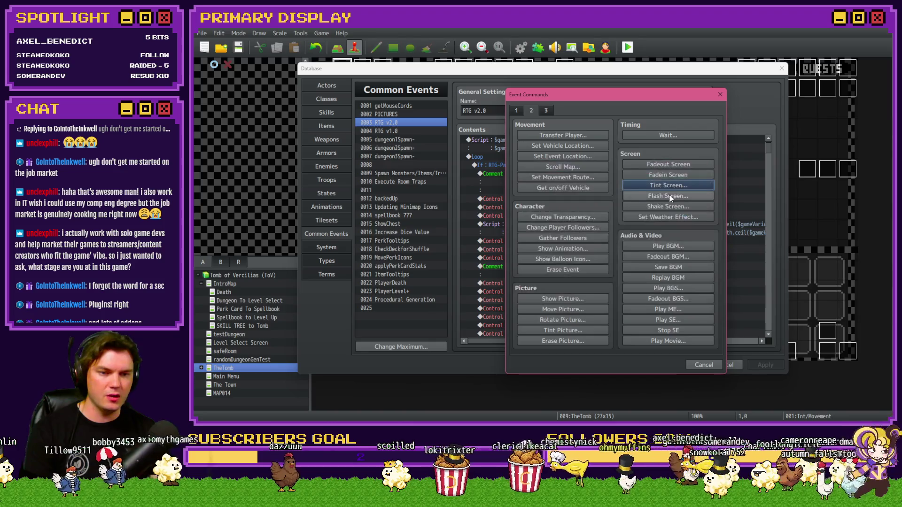
click(664, 197)
click(590, 237)
double_click(538, 269)
text(120)
click(647, 287)
click(695, 365)
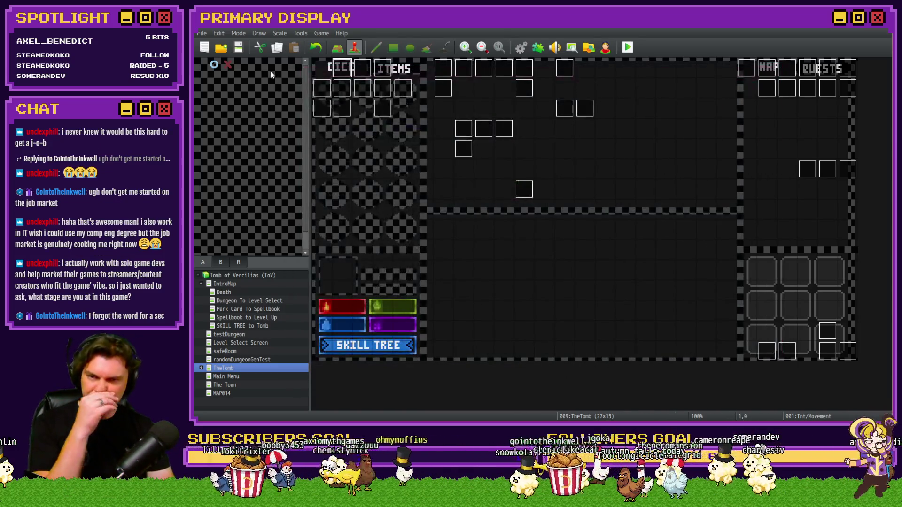
Launch a playtest and open the F9 debug menu of switches and variables
click(628, 47)
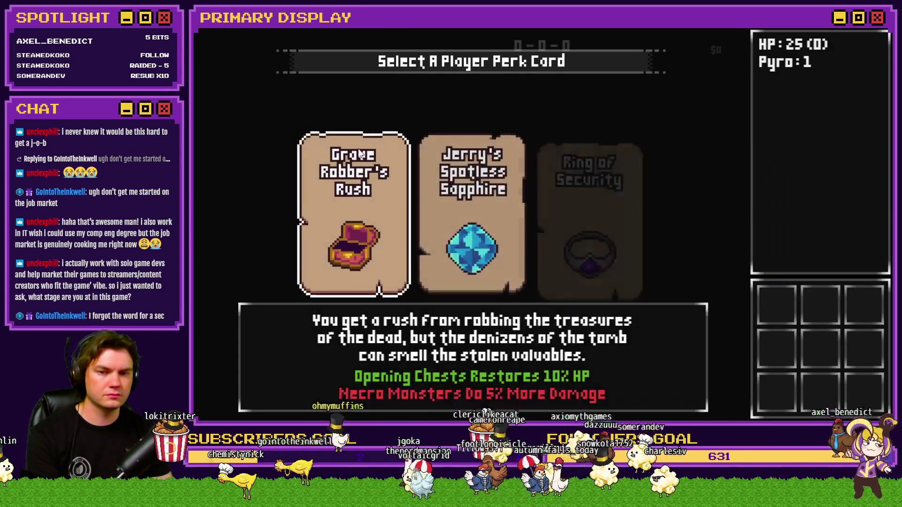
key(F9)
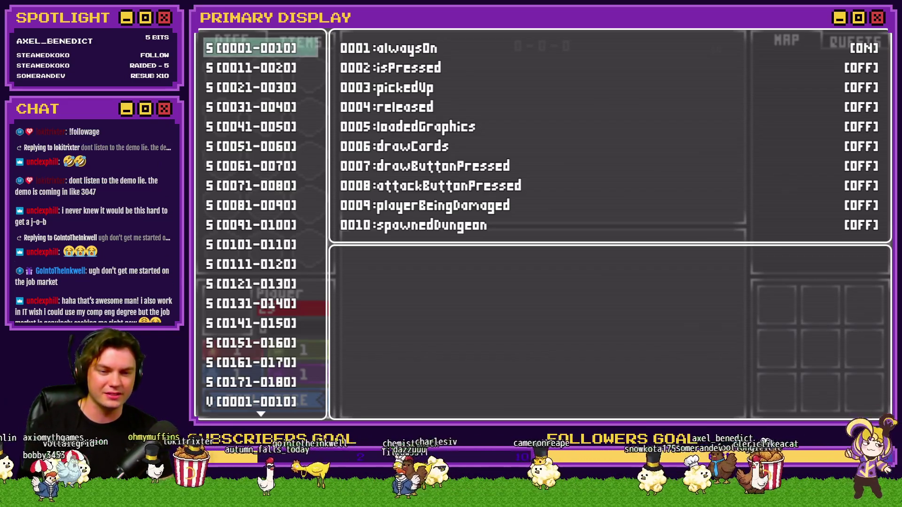
Browse the debug menu to V[0901-0910] to check itemSpawns and monsterSpawns are 10
scroll(285, 321, down, 10)
scroll(286, 321, down, 20)
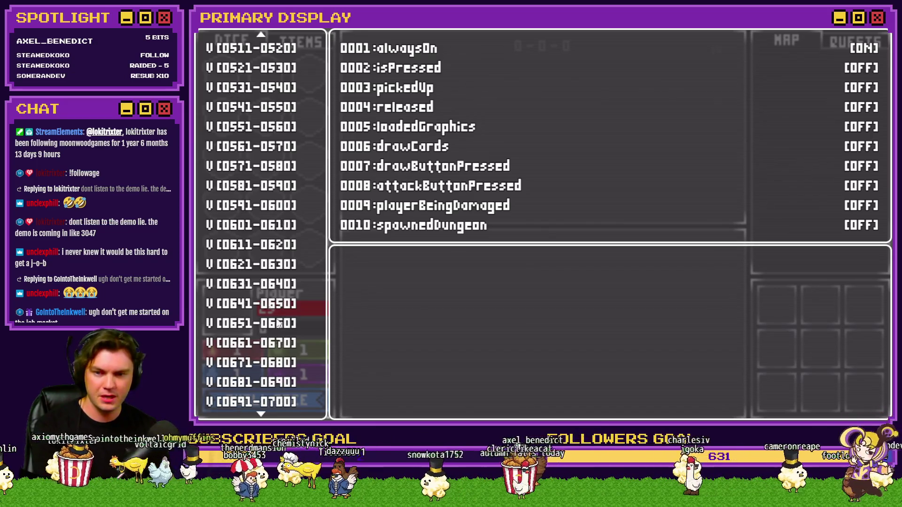
key(Down)
key(Down)
key(Down)
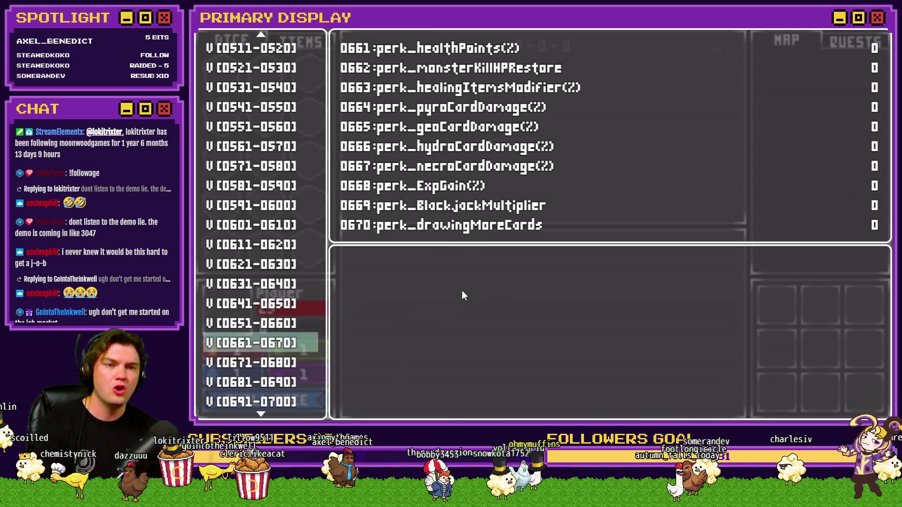
key(Escape)
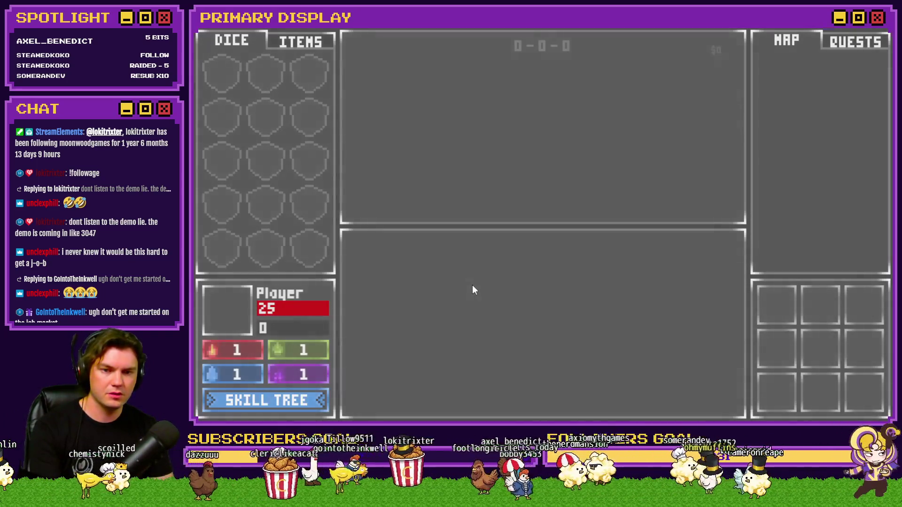
key(F1)
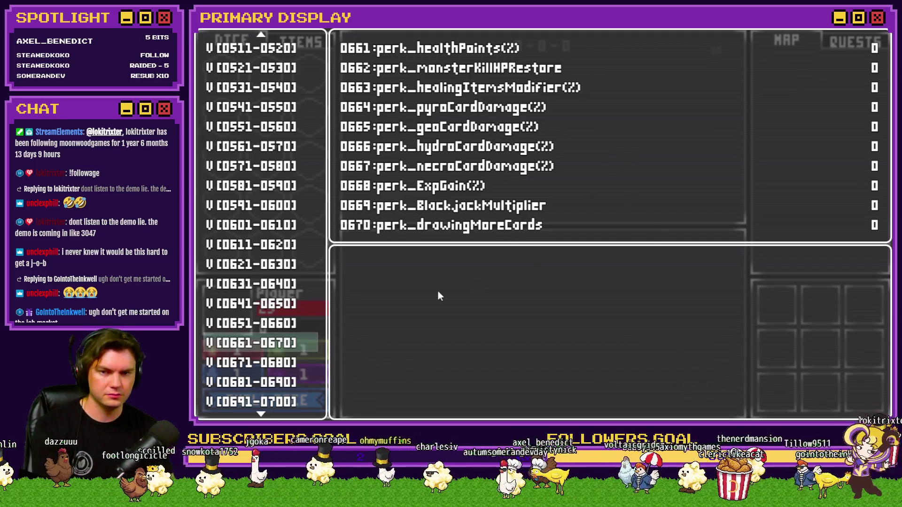
scroll(268, 335, down, 2)
scroll(268, 335, down, 2)
click(269, 341)
scroll(278, 342, down, 7)
click(264, 283)
key(Up)
key(Up)
key(Up)
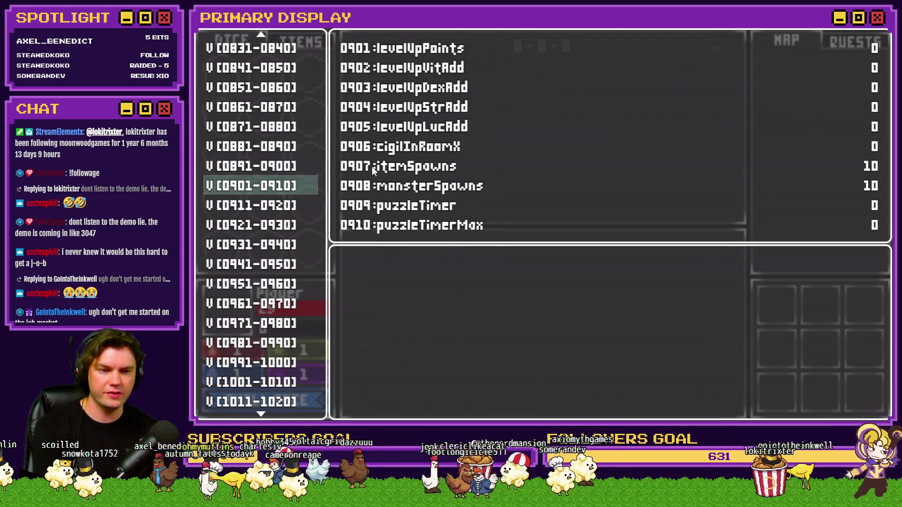
key(Escape)
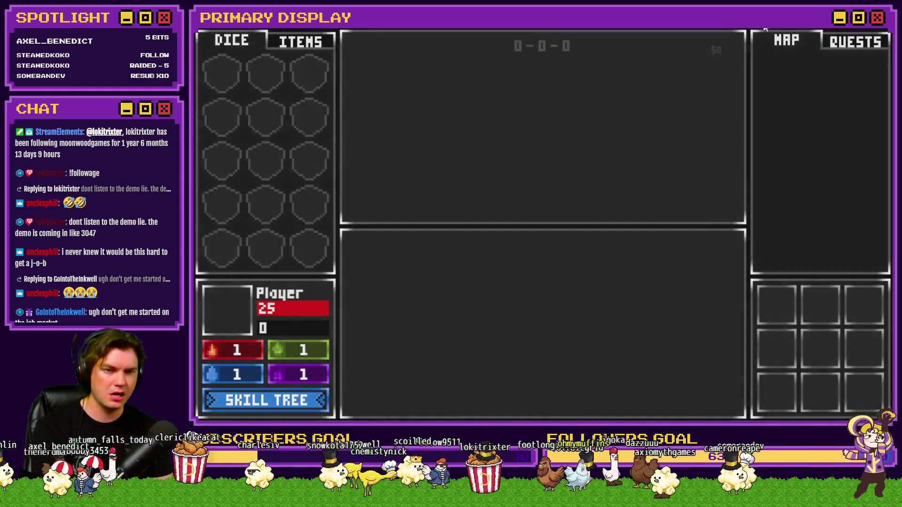
Change perk_gemstoneSpawnRate (variable 0683) to 50 in the debug menu
key(F9)
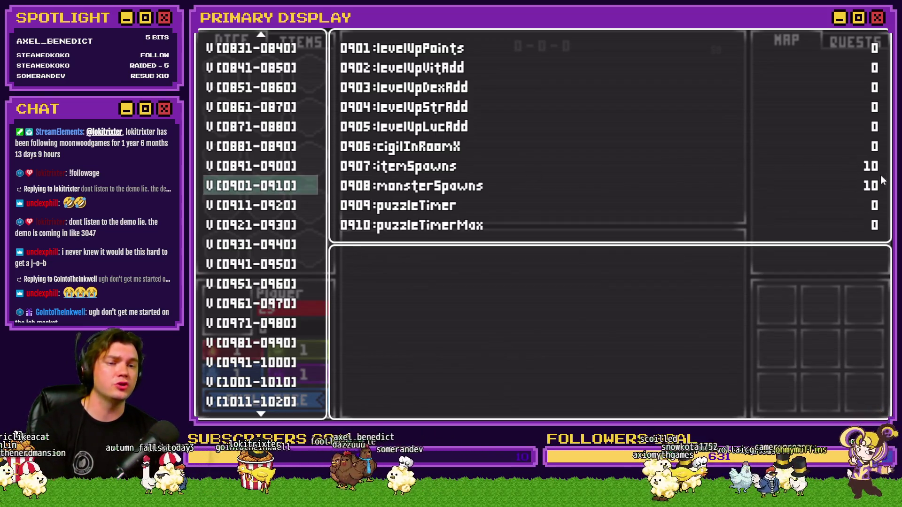
scroll(232, 271, up, 3)
scroll(232, 272, up, 20)
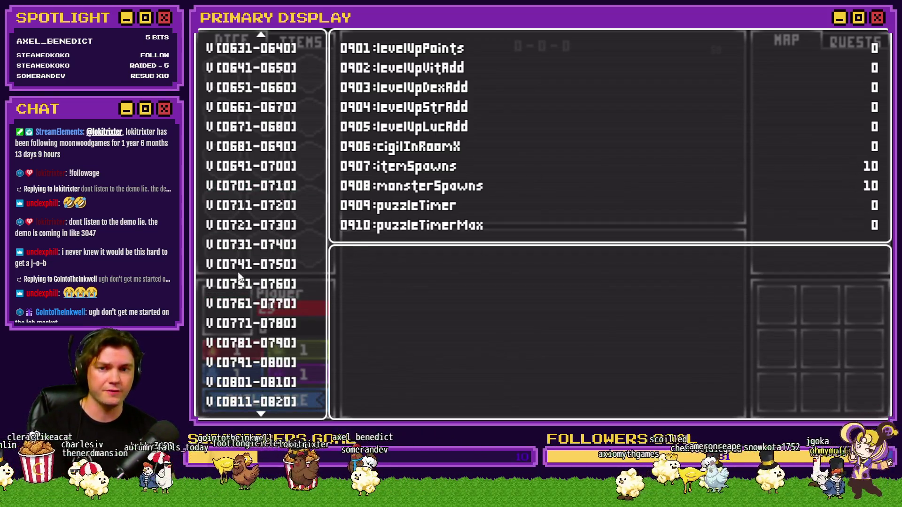
key(Down)
key(Down)
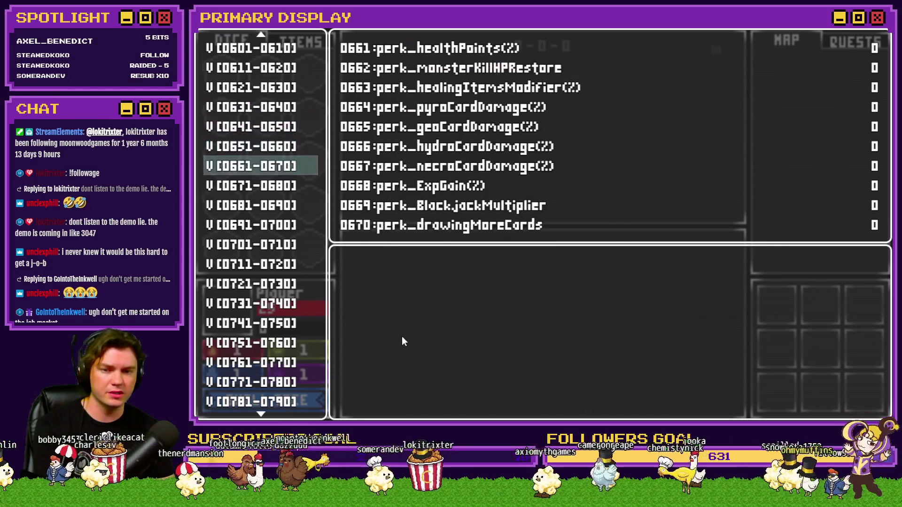
key(Return)
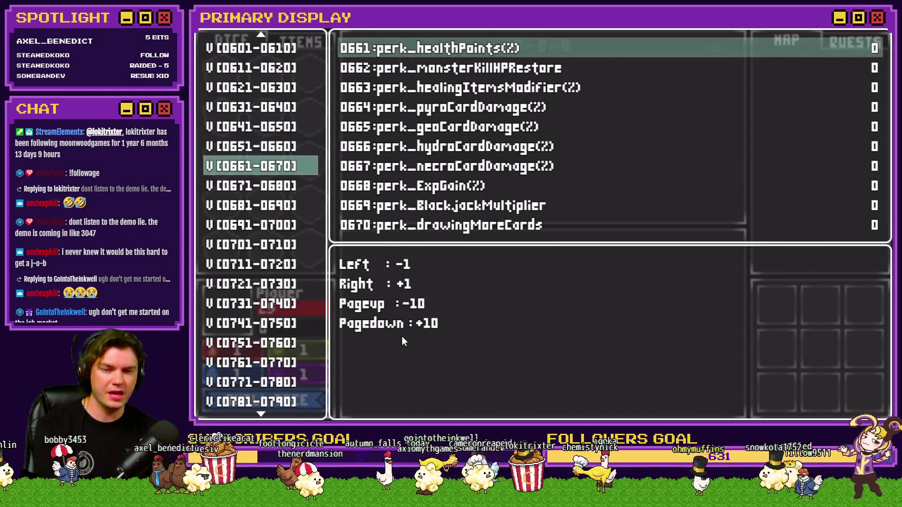
key(Escape)
key(Down)
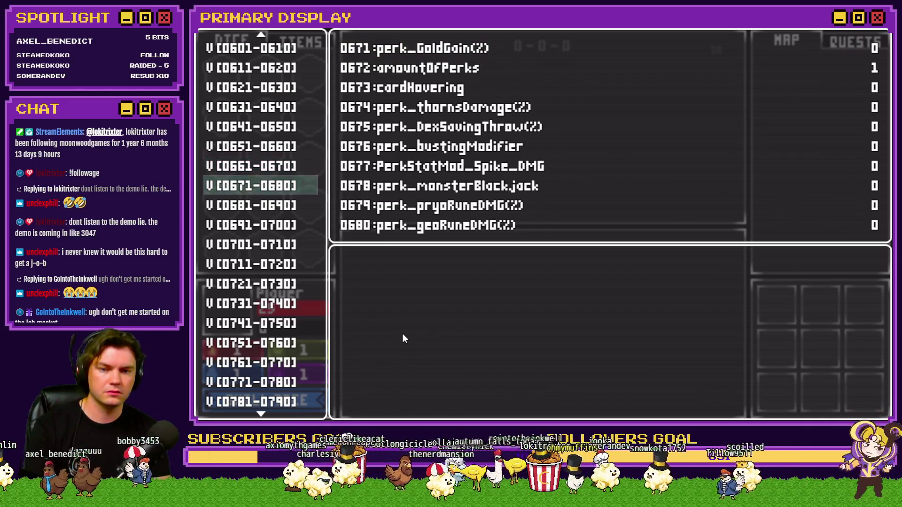
key(Down)
key(Up)
key(Down)
key(Return)
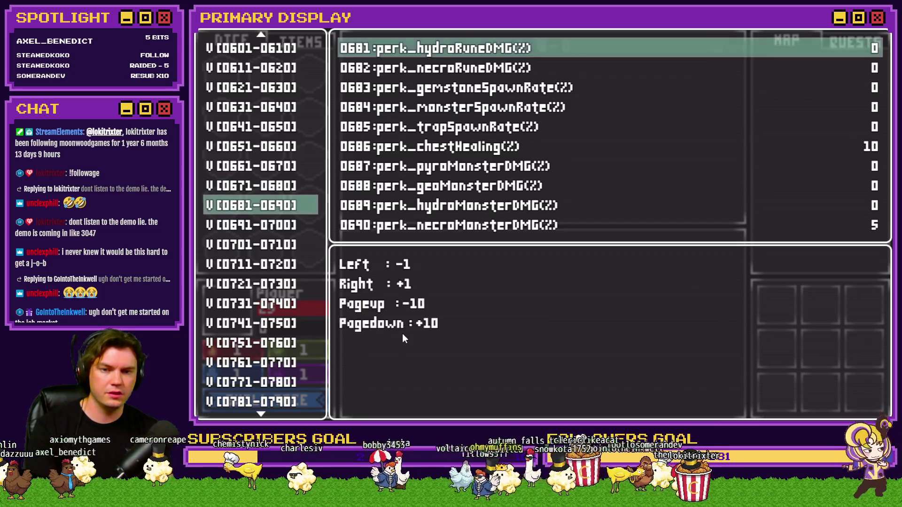
key(Down)
key(Down)
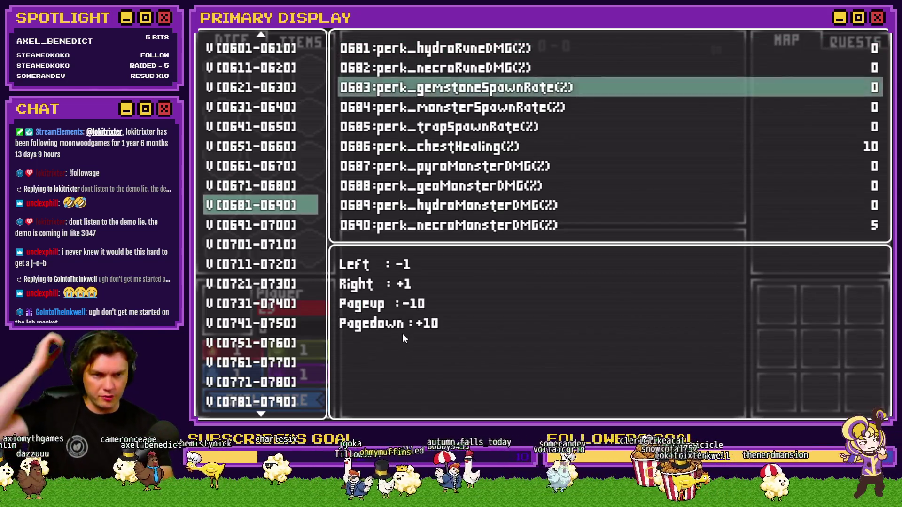
key(Page_Down)
key(Page_Down)
key(Page_Down)
key(Left)
key(Left)
key(Left)
key(Left)
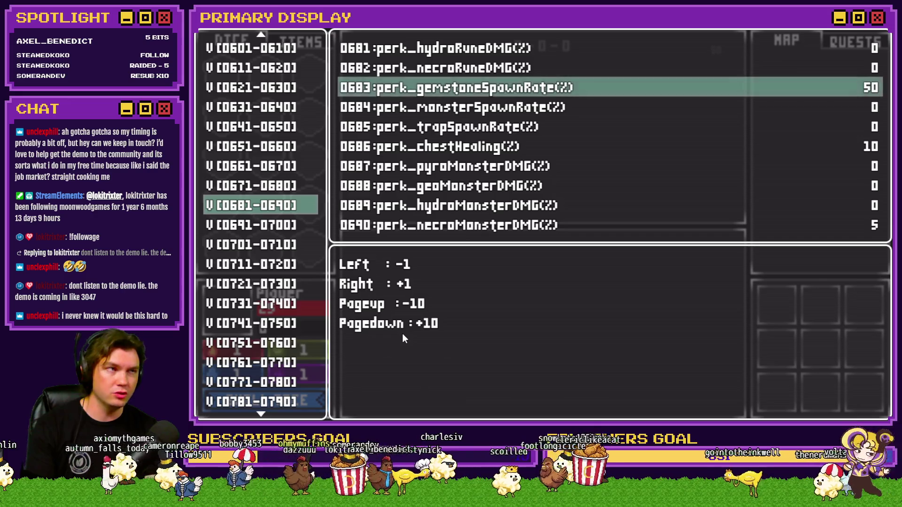
key(Escape)
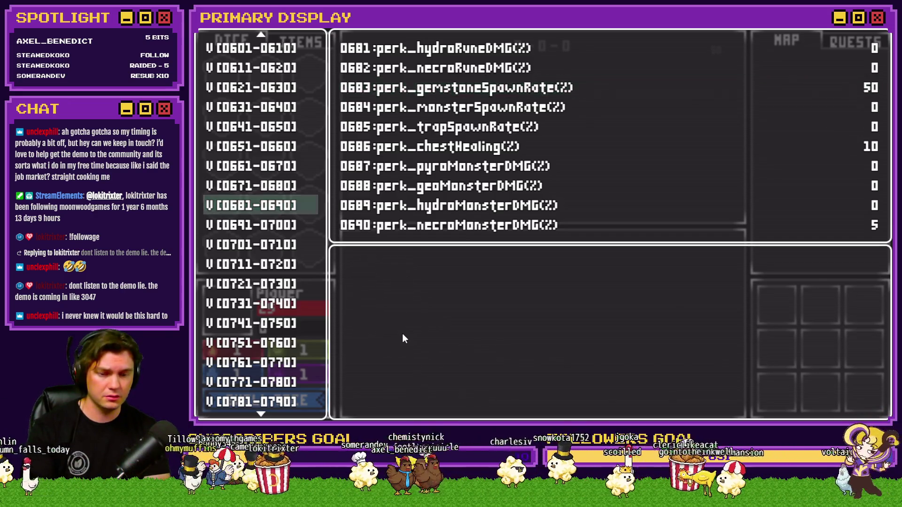
Recheck the perk variables 0681-0690 in the debug menu, then end the playtest
key(Escape)
key(grave)
key(Down)
key(Down)
key(Down)
key(Up)
key(Up)
key(Up)
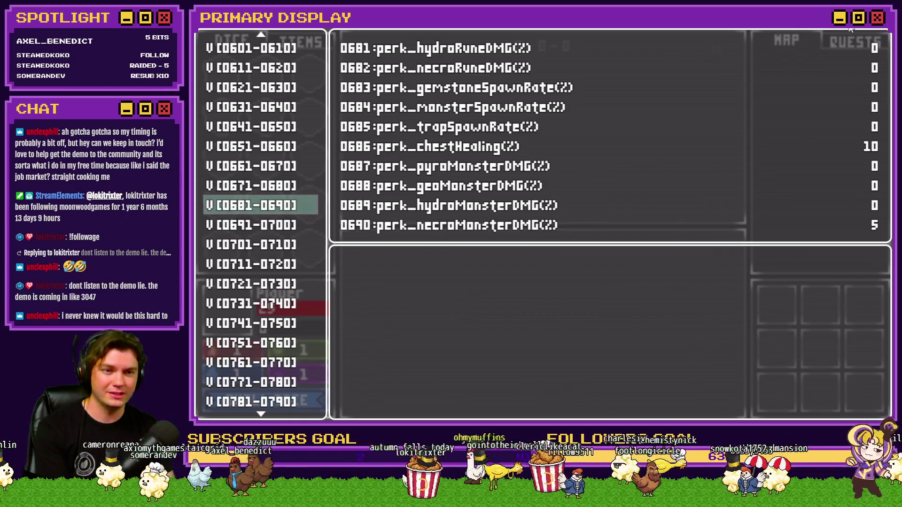
click(882, 28)
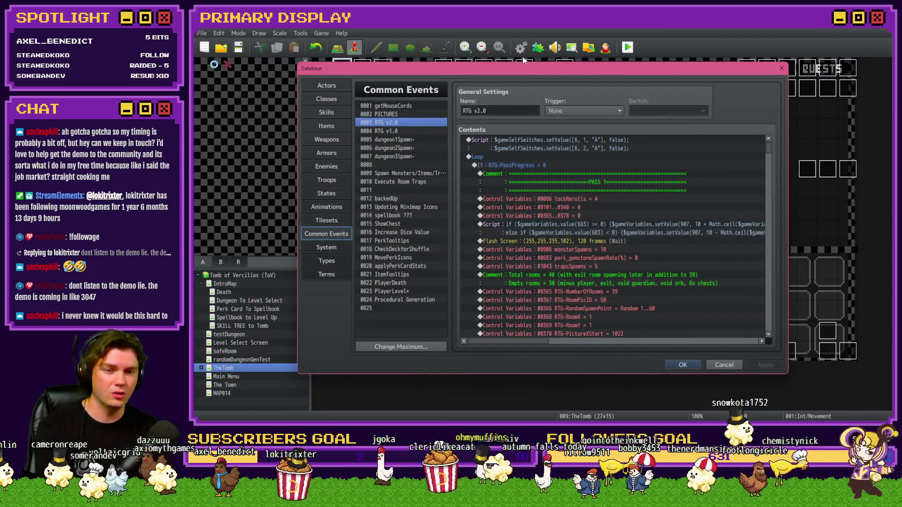
Paste the spawn Script and Flash Screen above the Spawn Monsters/Items/Traps/Decor call, flash first, and close the database
click(599, 231)
click(599, 243)
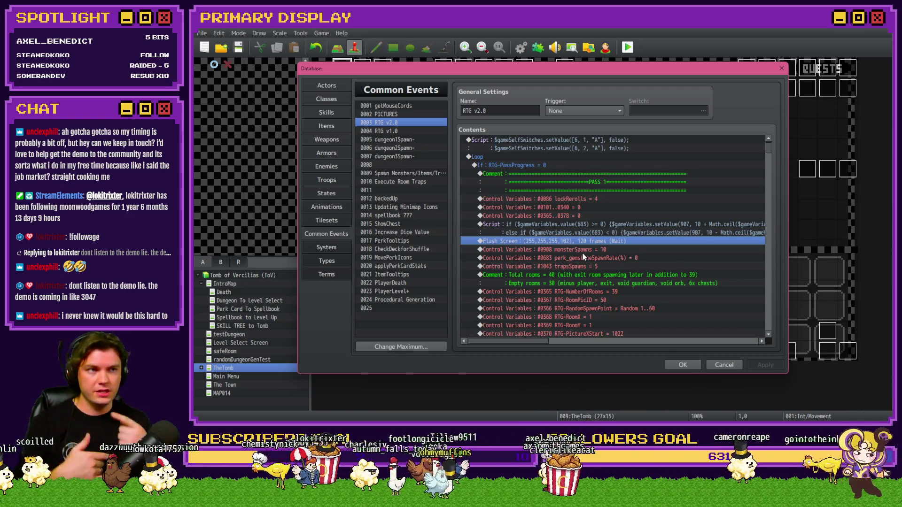
shift+click(688, 225)
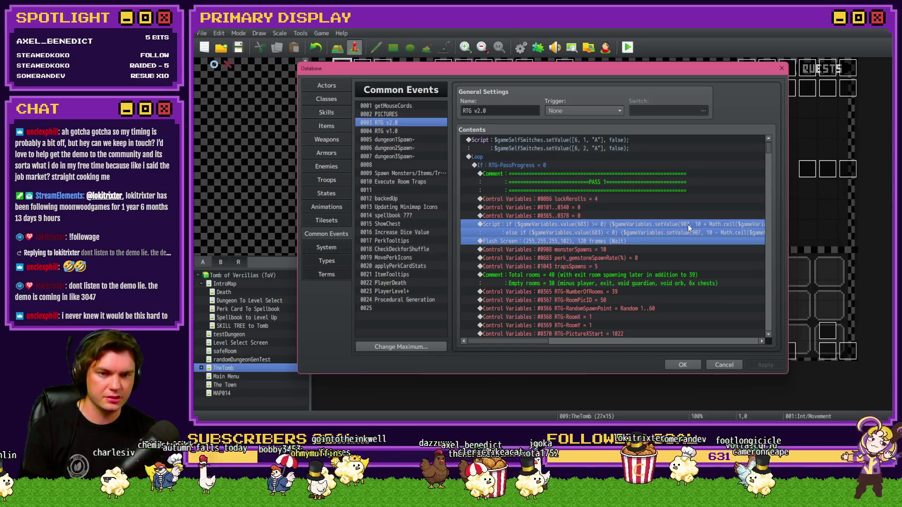
drag(768, 150, 775, 335)
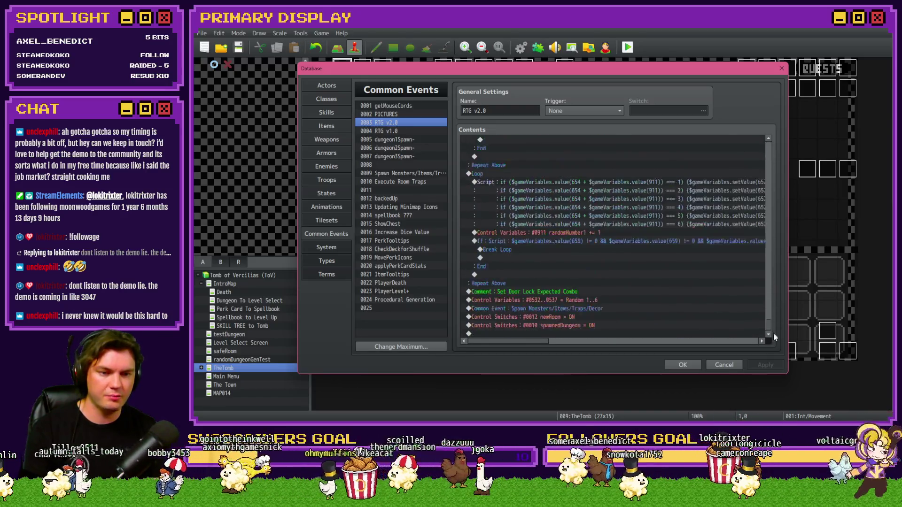
click(569, 308)
key(ctrl+v)
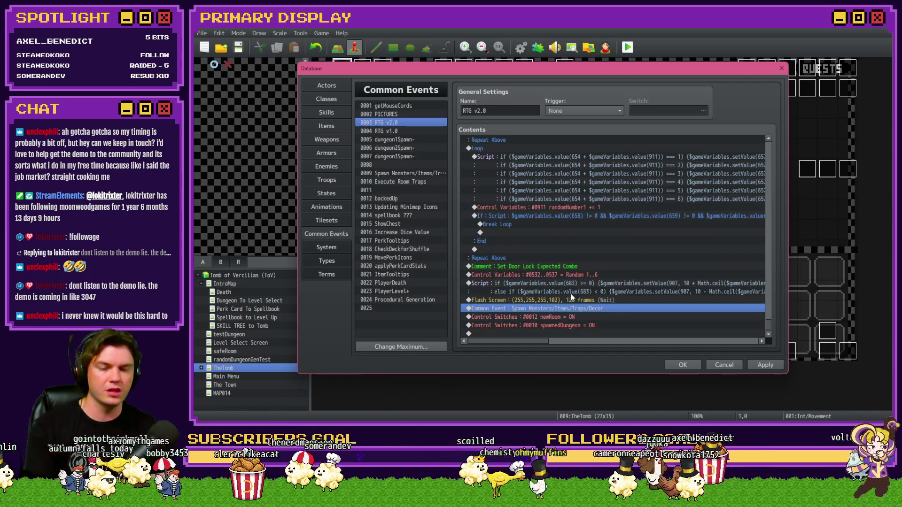
click(581, 298)
key(ctrl+x)
click(586, 292)
key(ctrl+v)
click(682, 364)
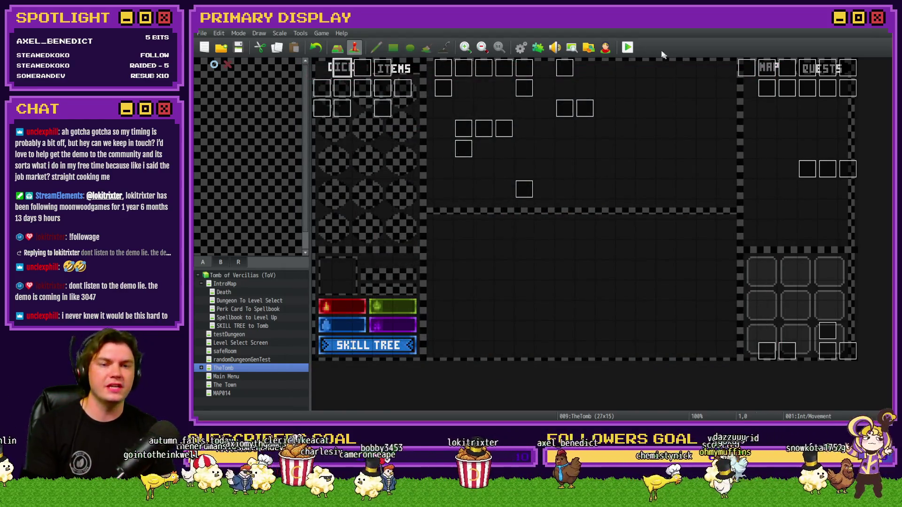
Save and playtest, then browse the debug list to variables 0681-0690
click(630, 48)
click(514, 236)
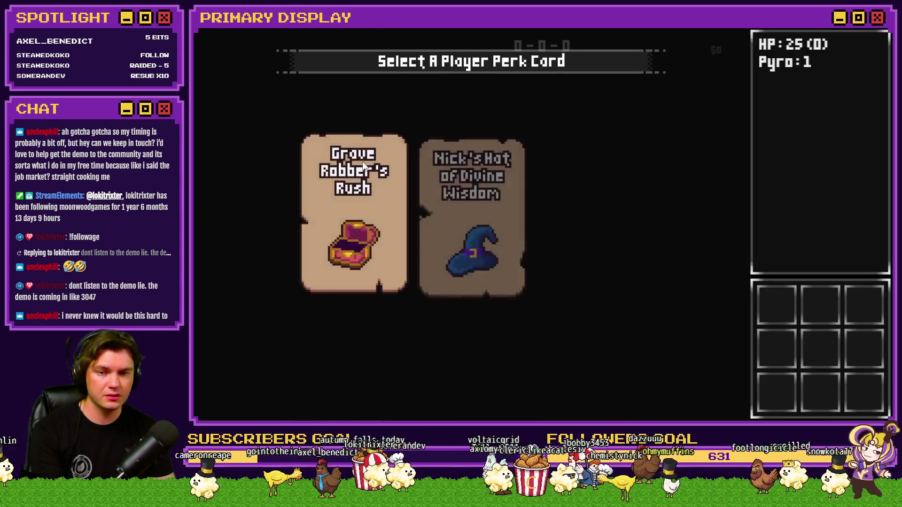
key(F9)
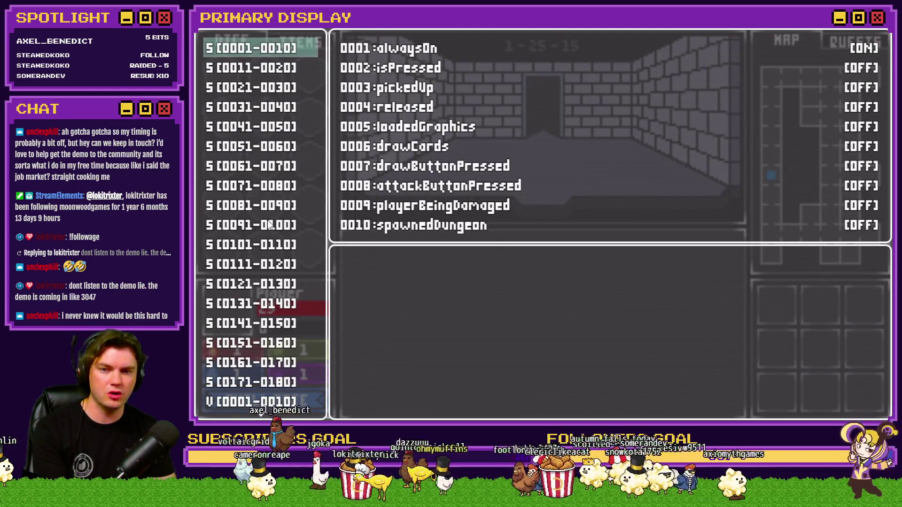
scroll(269, 226, down, 20)
scroll(260, 227, down, 20)
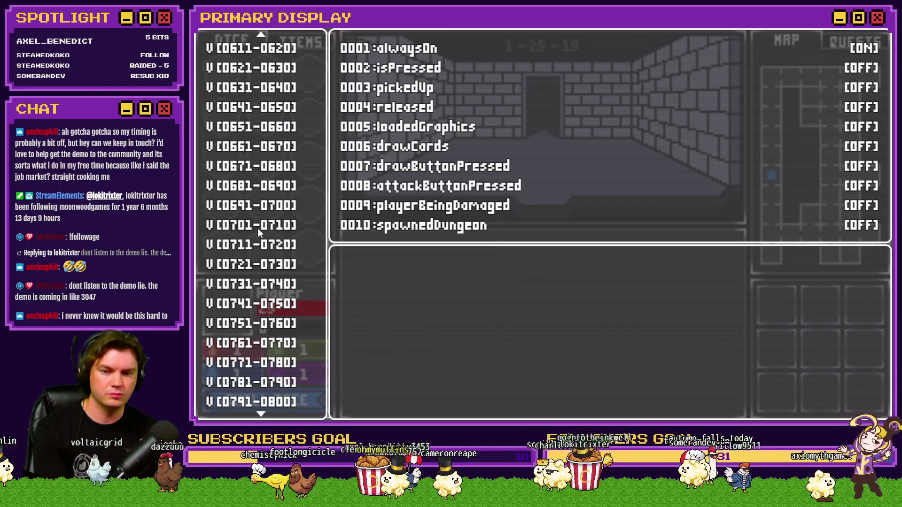
click(258, 166)
key(Up)
key(Down)
Raise 0683 perk_gemstoneSpawnRate to 50 and close the debug list
key(Down)
key(Down)
key(Up)
key(Return)
key(Down)
key(Down)
key(Page_Down)
key(Page_Down)
key(Page_Down)
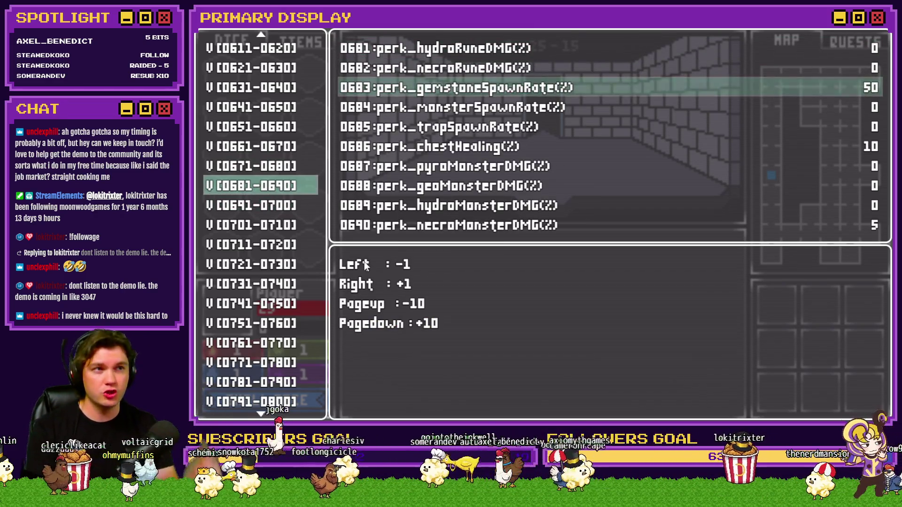
key(Escape)
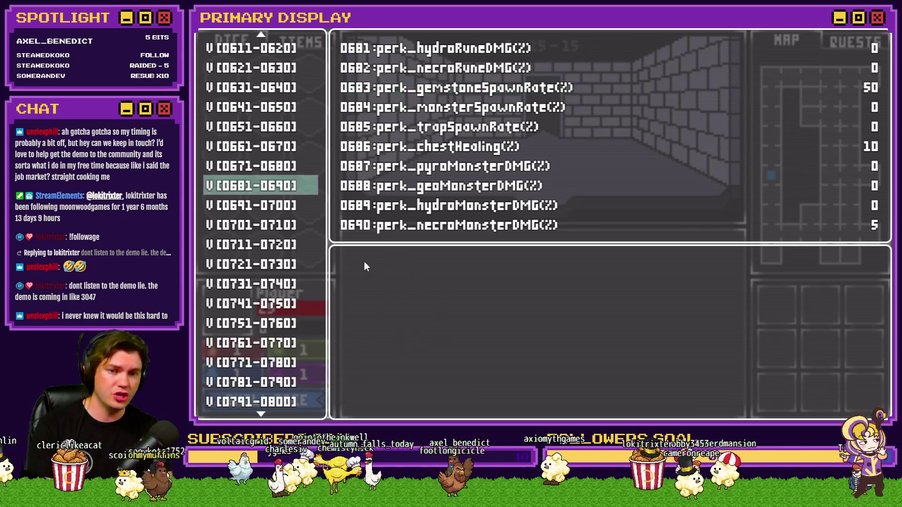
key(Escape)
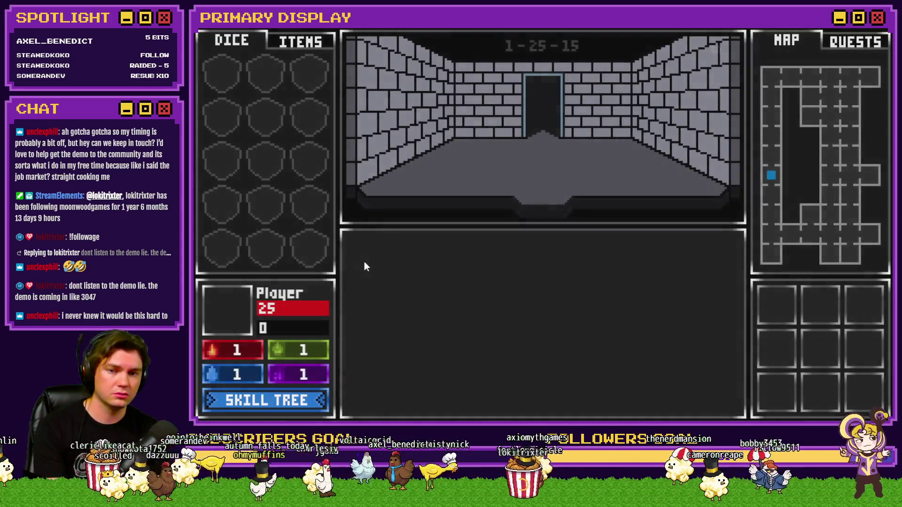
Reopen the debug list and browse the later variable groups
key(grave)
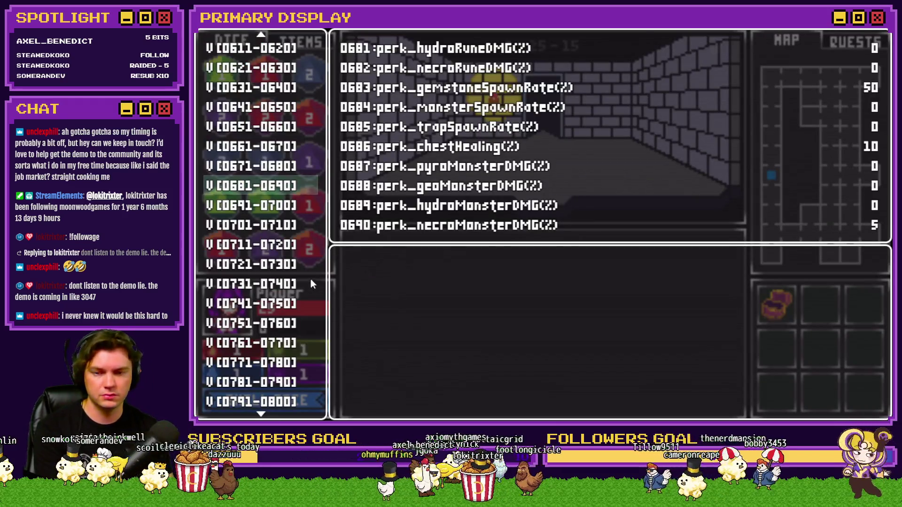
scroll(313, 284, down, 12)
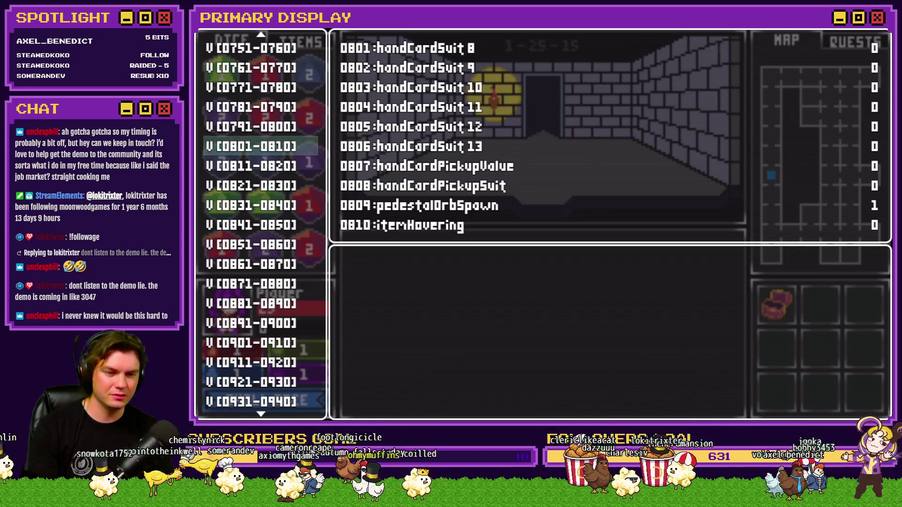
key(Down)
key(Down)
key(Down)
key(Down)
key(Down)
key(Down)
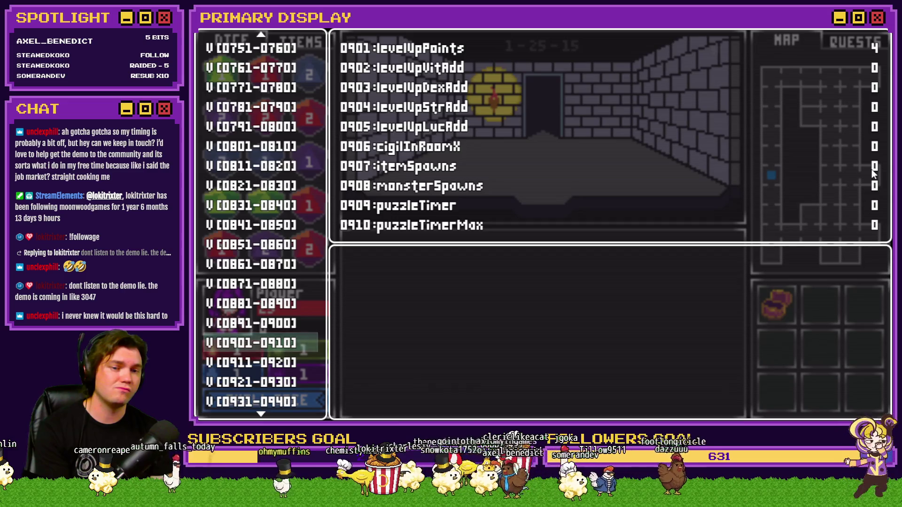
key(Escape)
Enter the next room, repeat the tile pattern, confirm itemSpawns is 0, and quit the playtest
key(w)
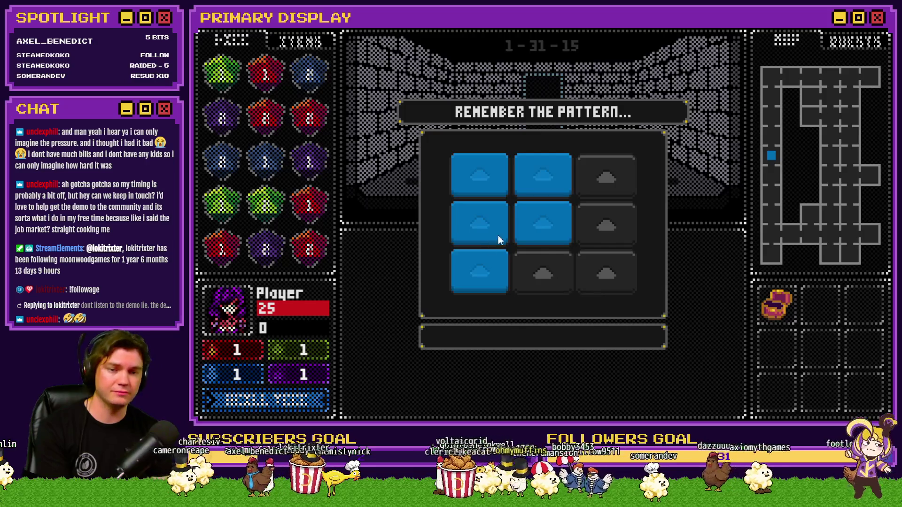
click(543, 210)
click(541, 183)
click(479, 178)
click(488, 225)
click(486, 277)
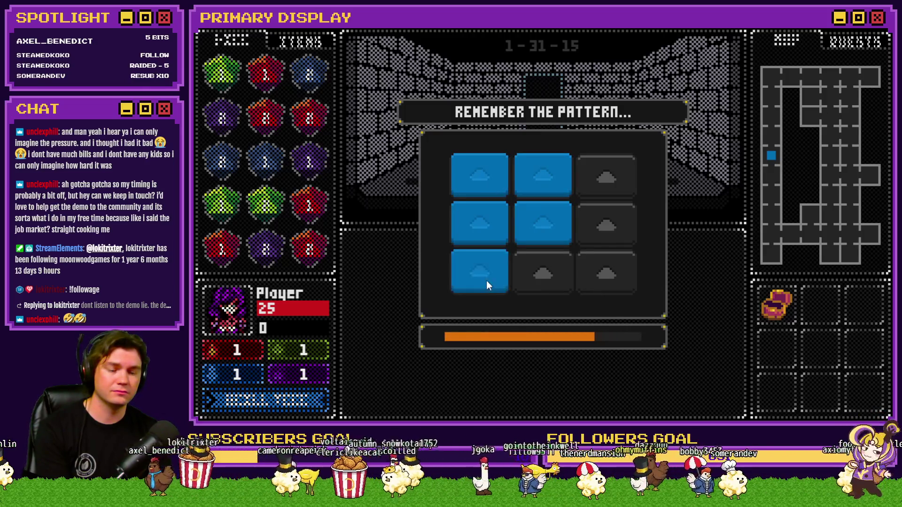
key(F9)
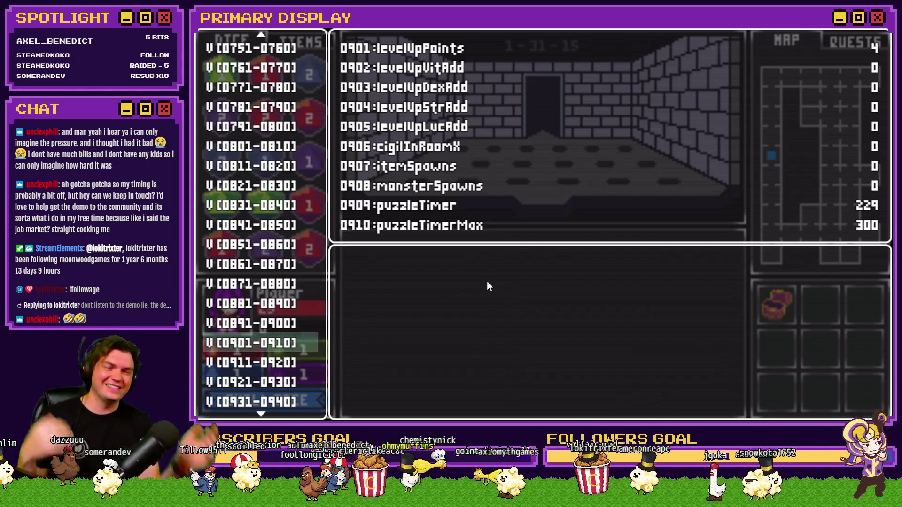
click(879, 31)
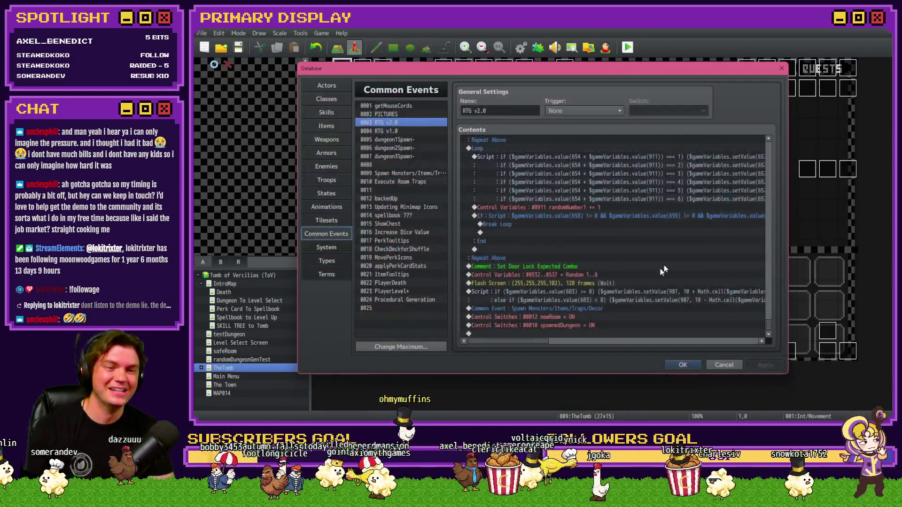
Duplicate the Flash Screen command above the spawn Common Event call and accept the changes
click(626, 284)
key(ctrl+c)
click(600, 307)
key(ctrl+v)
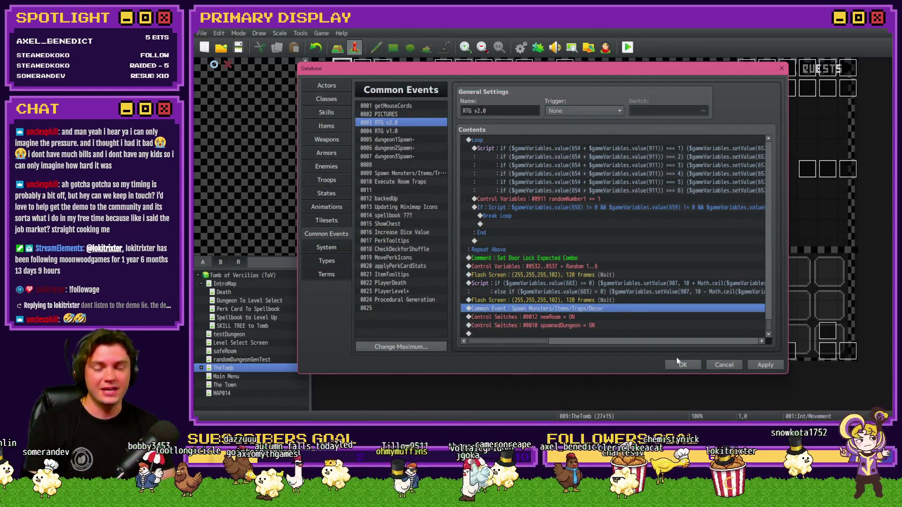
click(683, 365)
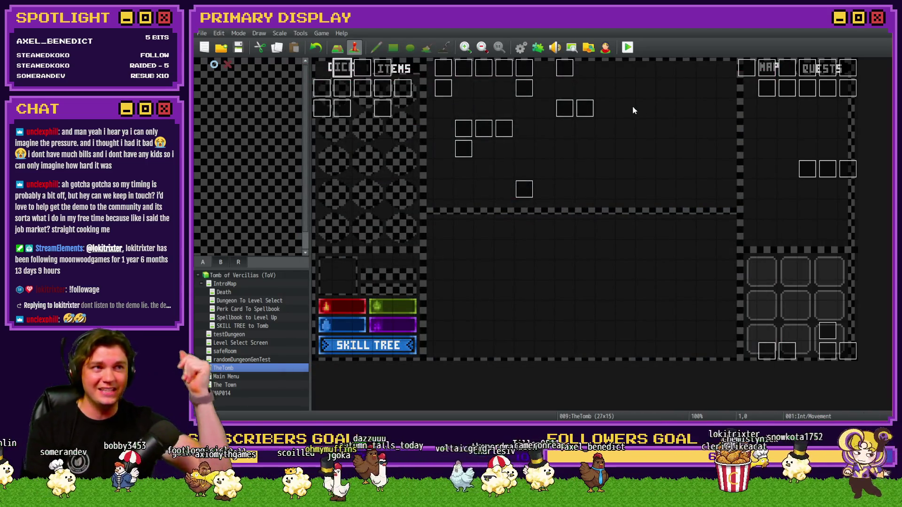
Save and playtest, pick Grave Robber's Rush, and set 0683 perk_gemstoneSpawnRate to 50
click(629, 48)
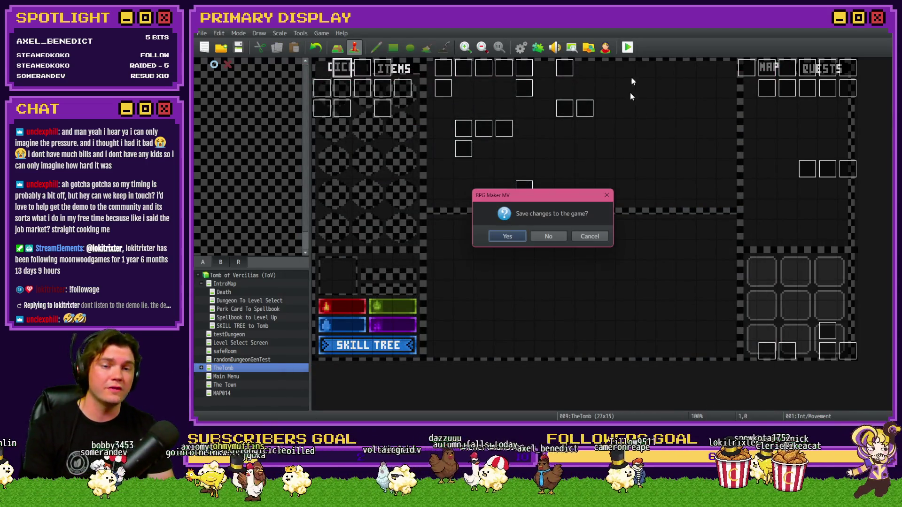
click(517, 236)
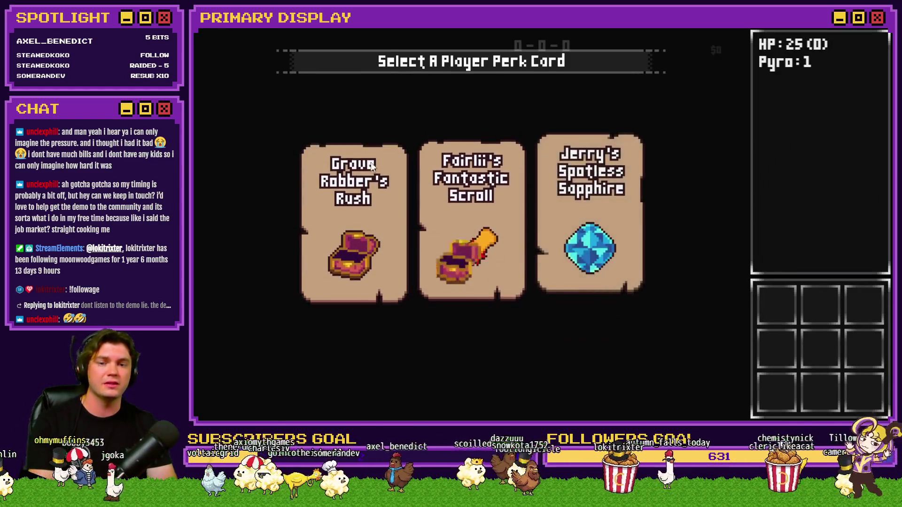
click(376, 159)
key(F9)
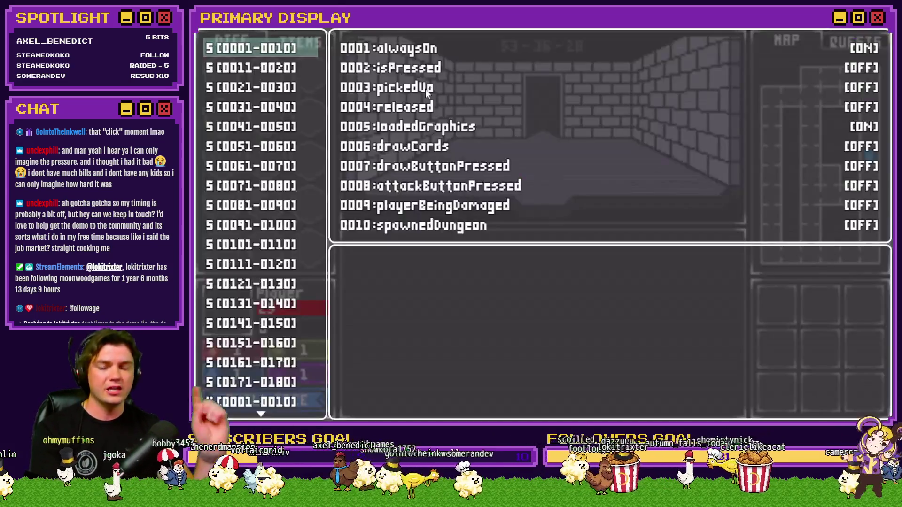
scroll(248, 298, down, 3)
scroll(248, 301, down, 20)
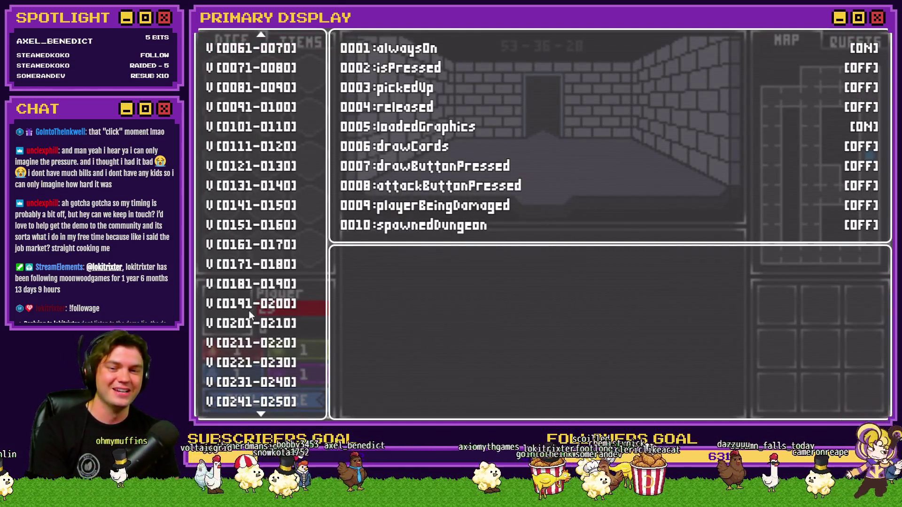
scroll(252, 316, down, 20)
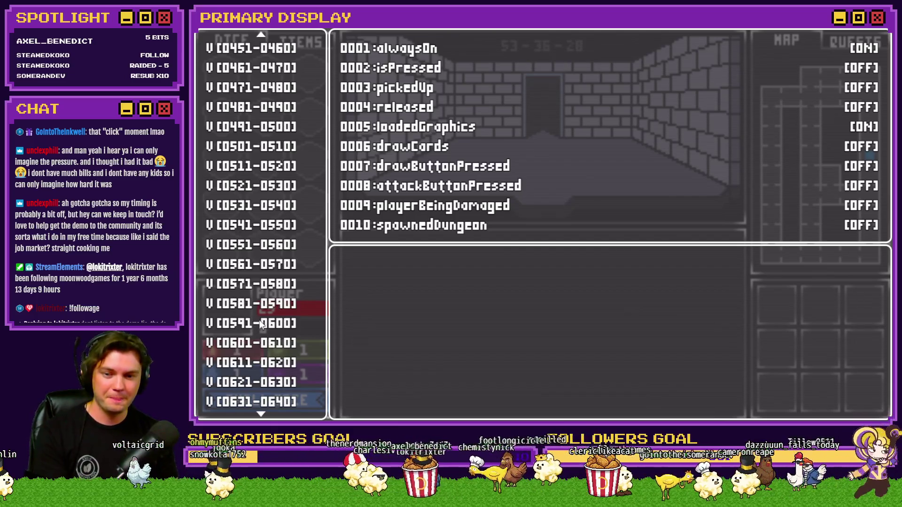
key(Down)
key(Down)
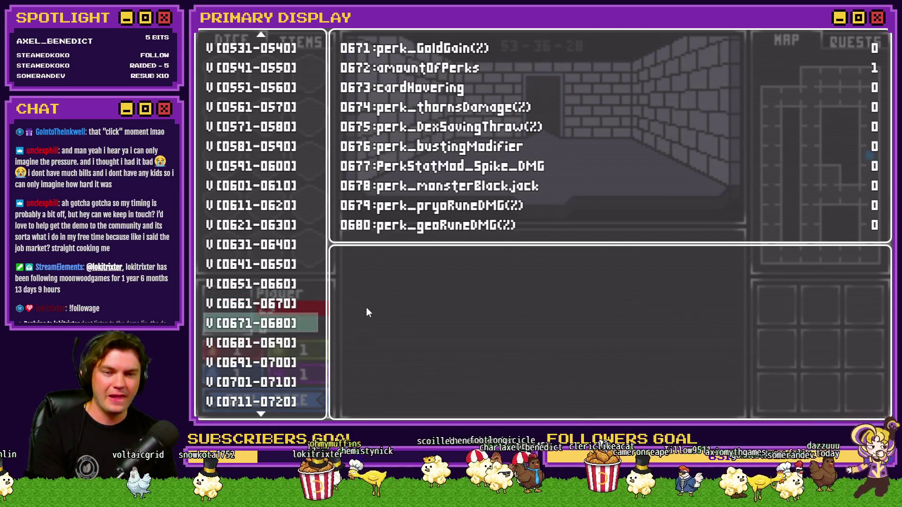
key(Return)
key(Down)
key(Down)
key(Page_Down)
key(Page_Down)
key(Page_Down)
key(Escape)
key(Escape)
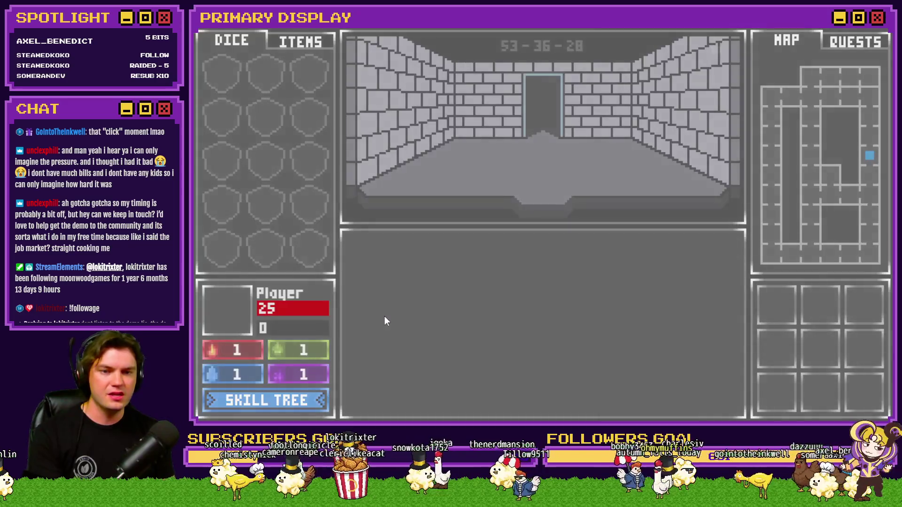
Confirm 0907 itemSpawns reads 11 and monsterSpawns 10, then close the playtest
key(F9)
scroll(261, 313, down, 5)
scroll(261, 314, down, 5)
click(261, 338)
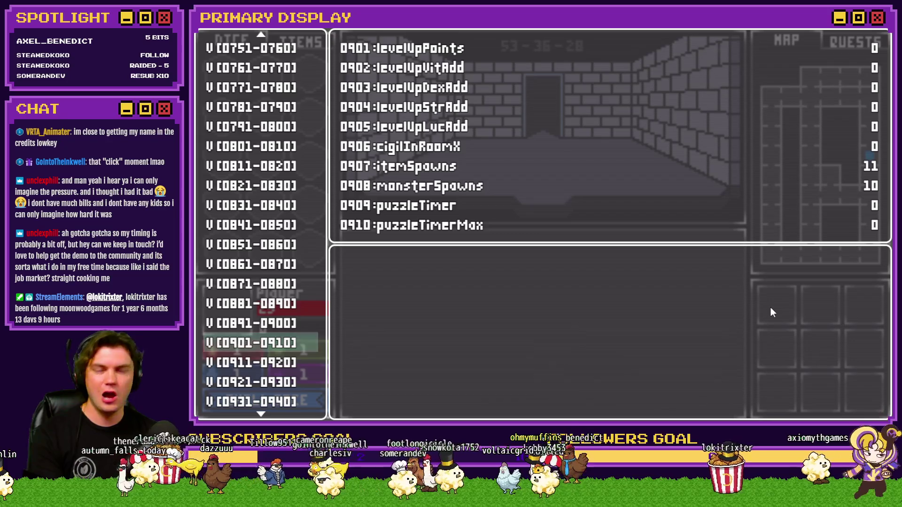
key(Escape)
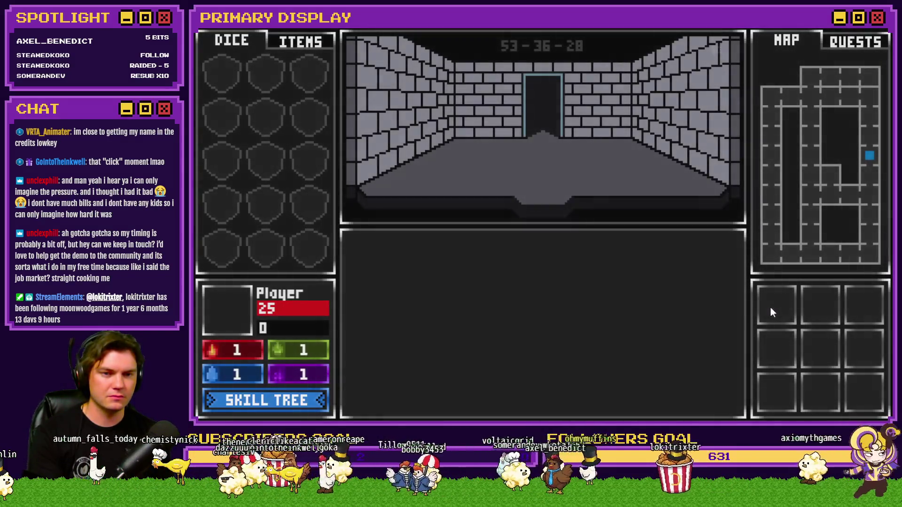
key(F1)
key(Escape)
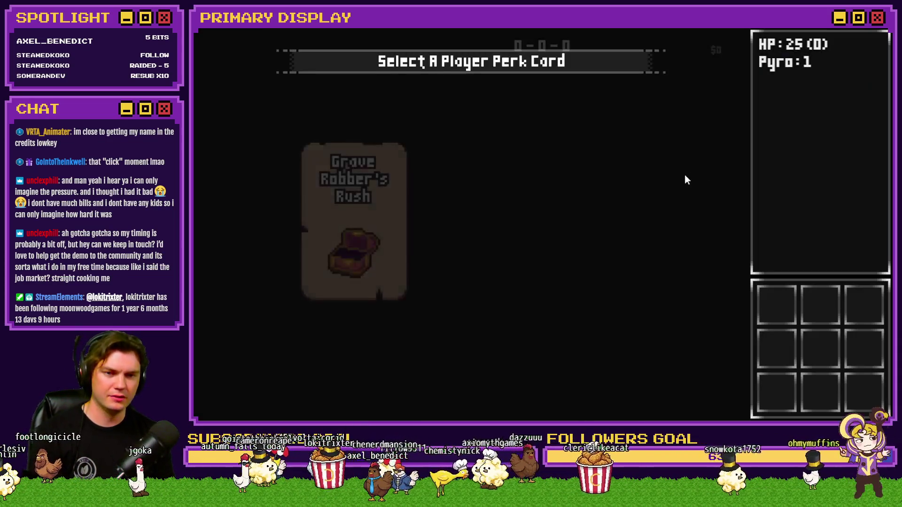
key(F1)
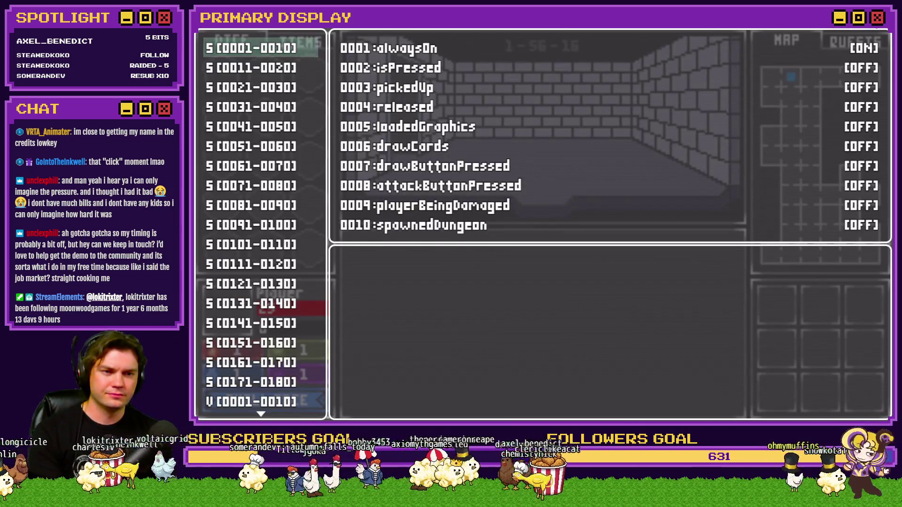
key(alt+F4)
key(F9)
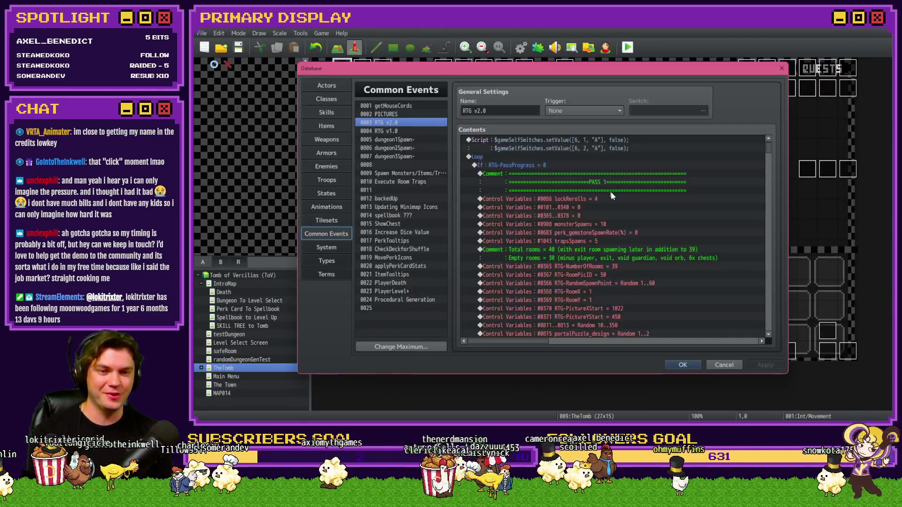
Make the item-spawn script add Math.ceil(10 * ($gameVariables.value(683) / 100)) and apply the changes
drag(767, 174, 768, 331)
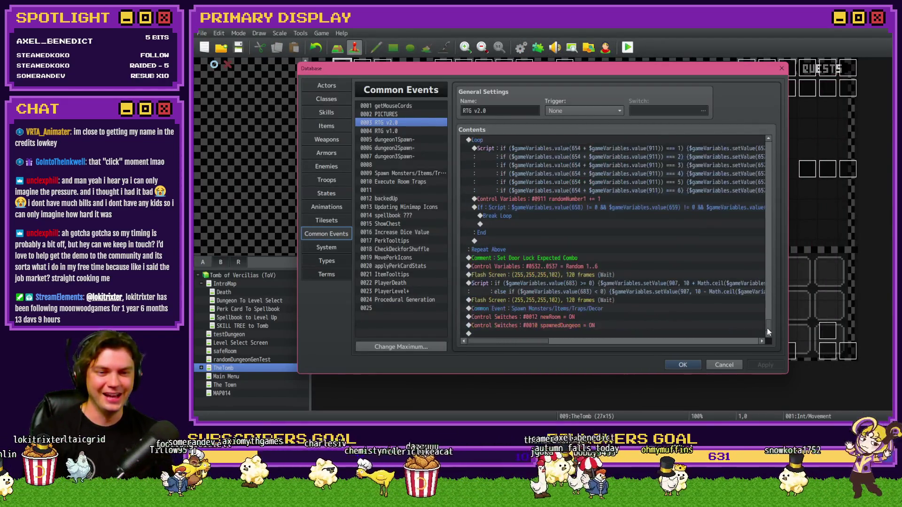
double_click(613, 284)
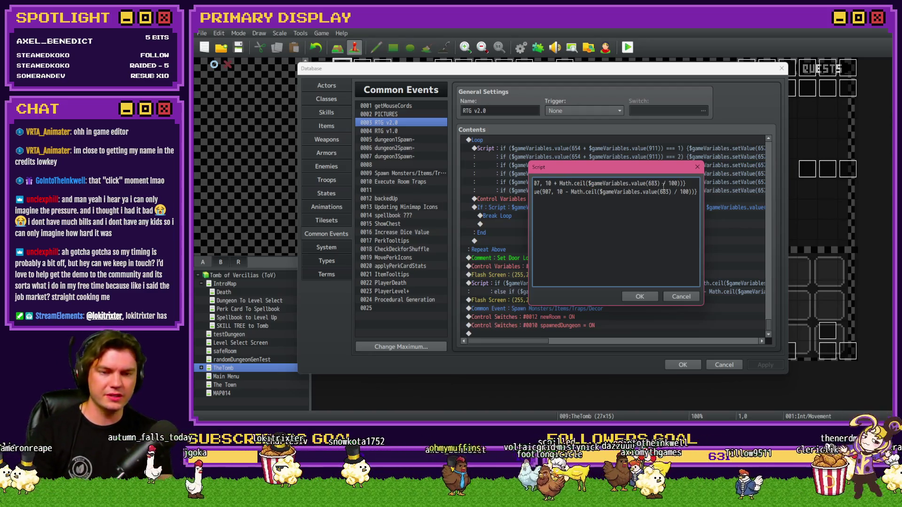
text(* )
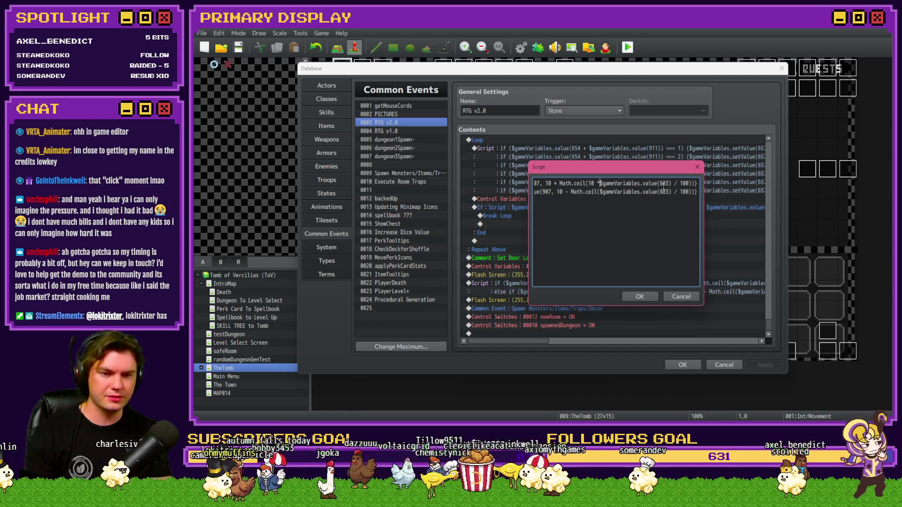
text(()
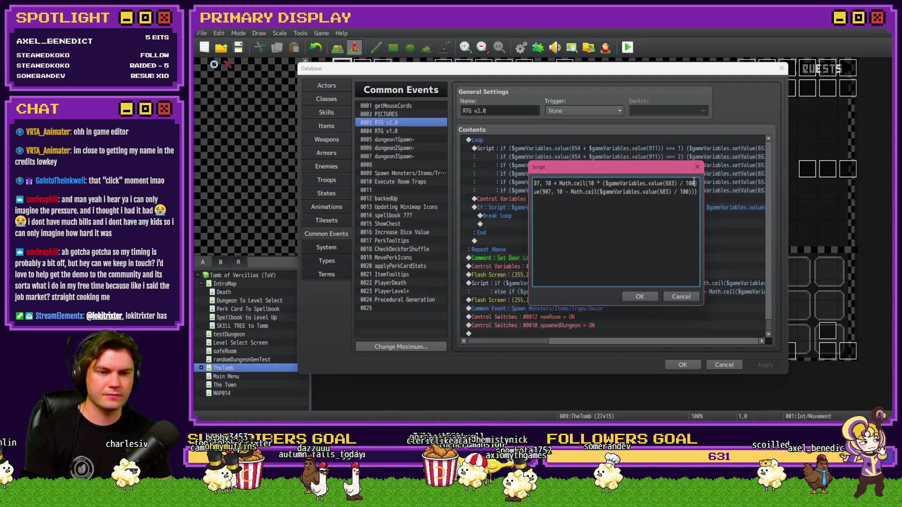
click(639, 297)
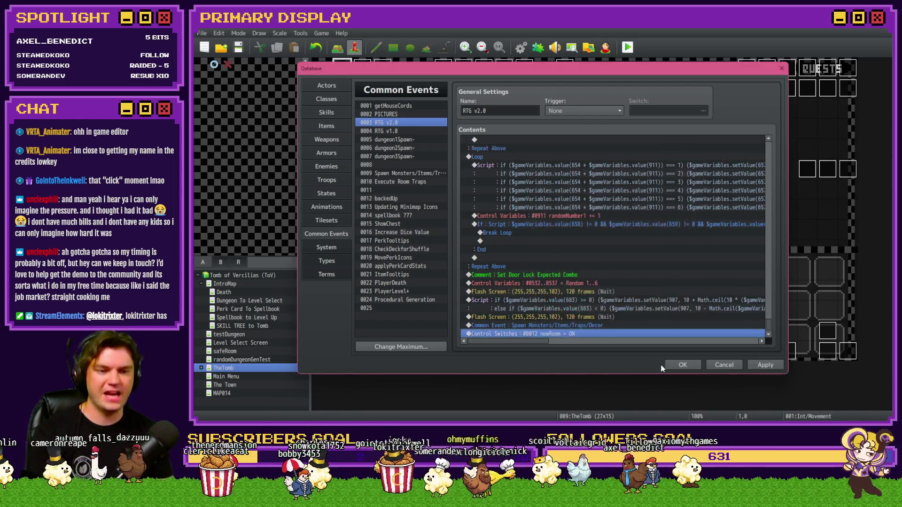
click(682, 365)
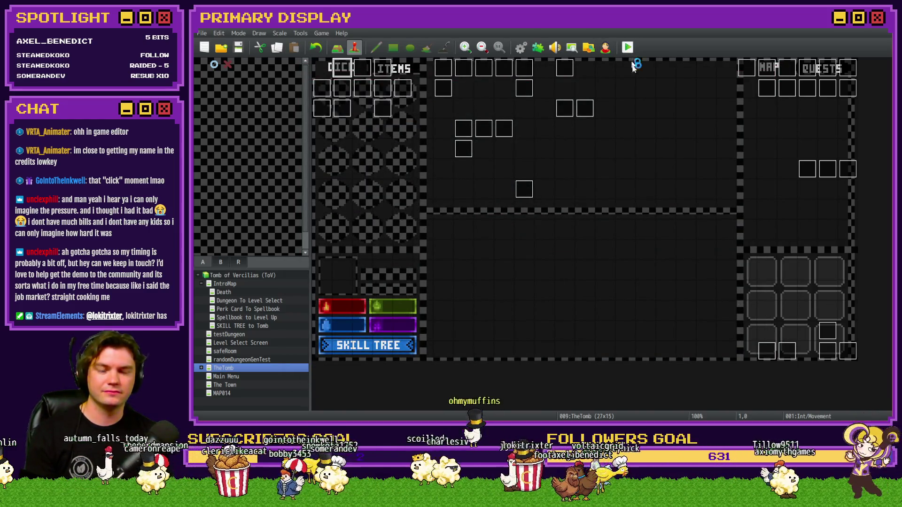
key(ctrl+r)
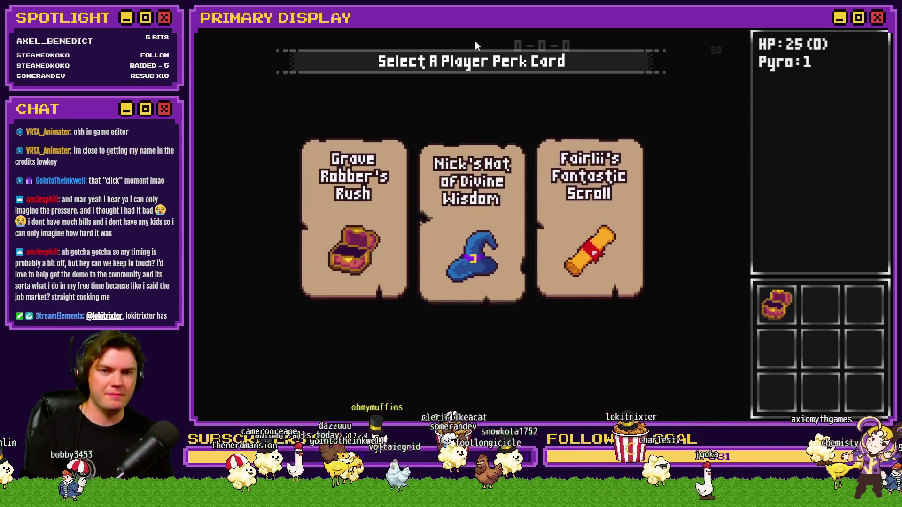
In the debug menu, set 0683 perk_gemstoneSpawnRate to 50
key(F9)
scroll(246, 249, down, 20)
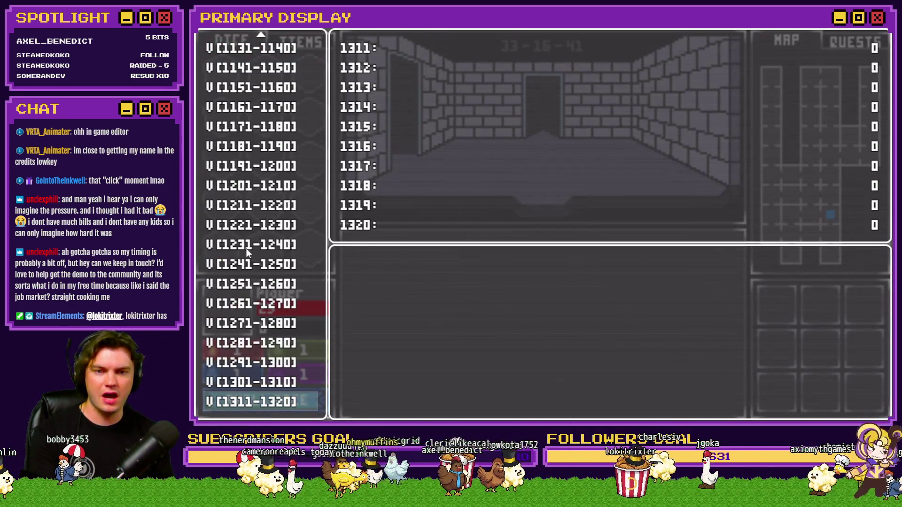
scroll(244, 257, up, 5)
scroll(244, 257, up, 12)
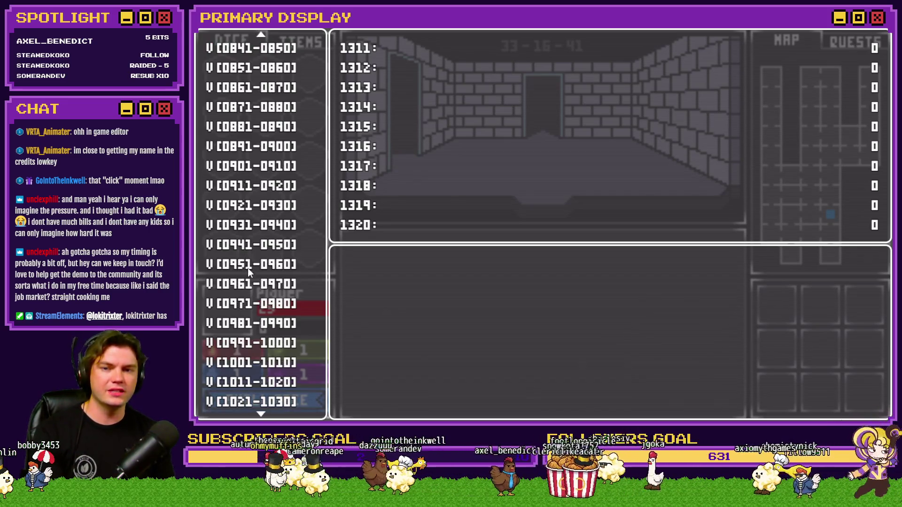
scroll(250, 267, up, 3)
click(253, 146)
key(Down)
key(Up)
key(Return)
key(Down)
key(Down)
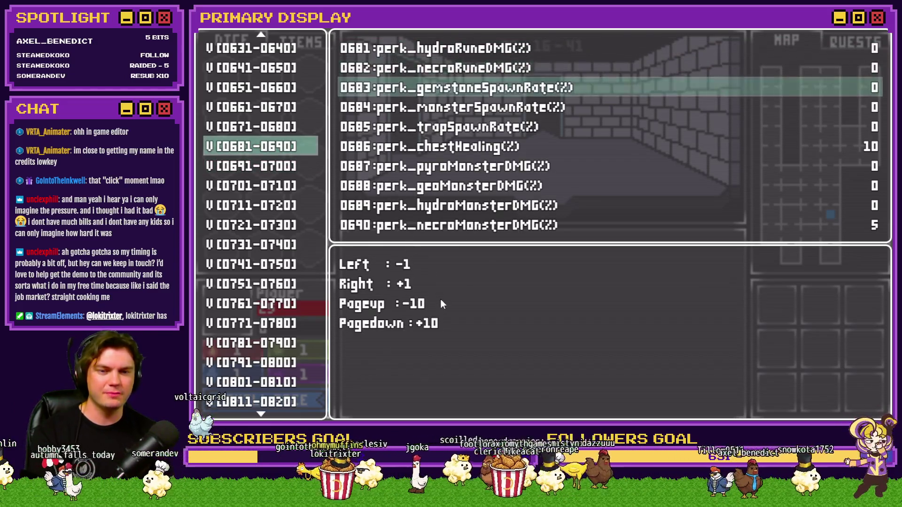
key(Page_Down)
key(Page_Down)
key(Page_Down)
key(Page_Up)
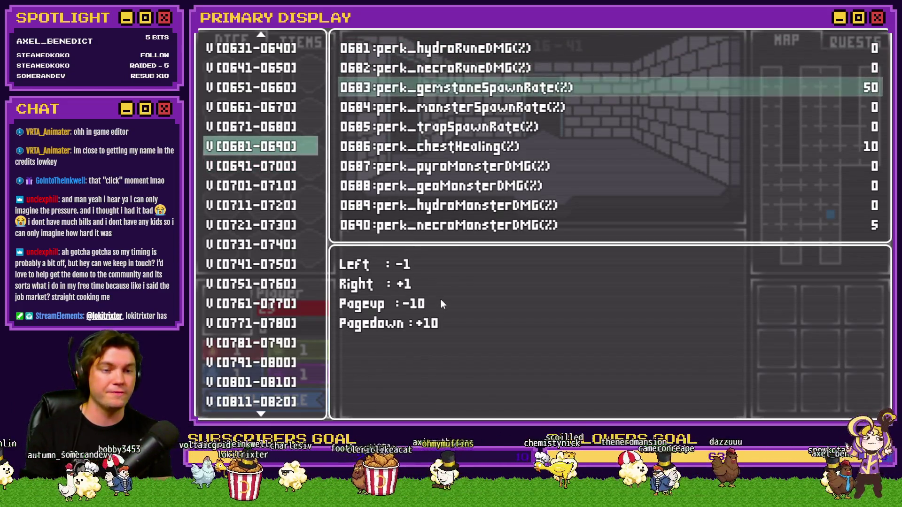
key(Escape)
key(Escape)
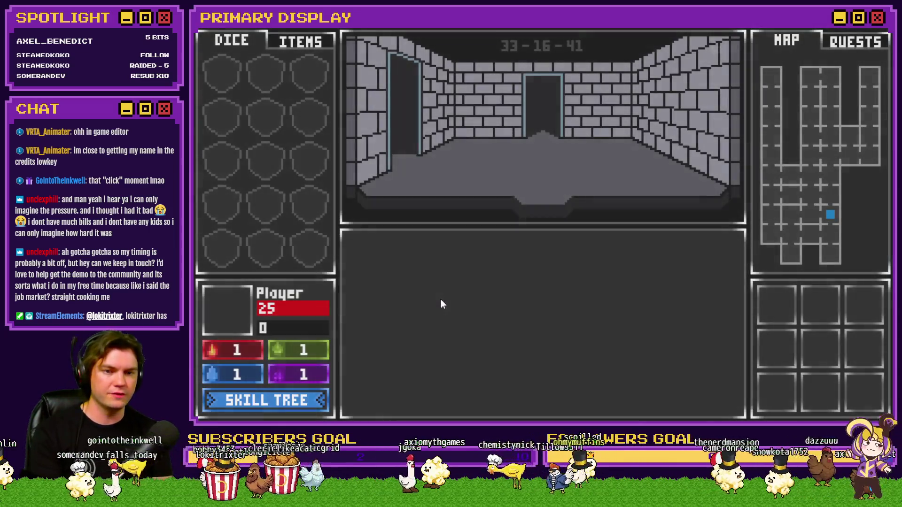
Check variables 0901-0910 for the itemSpawns value
key(F1)
scroll(269, 289, down, 5)
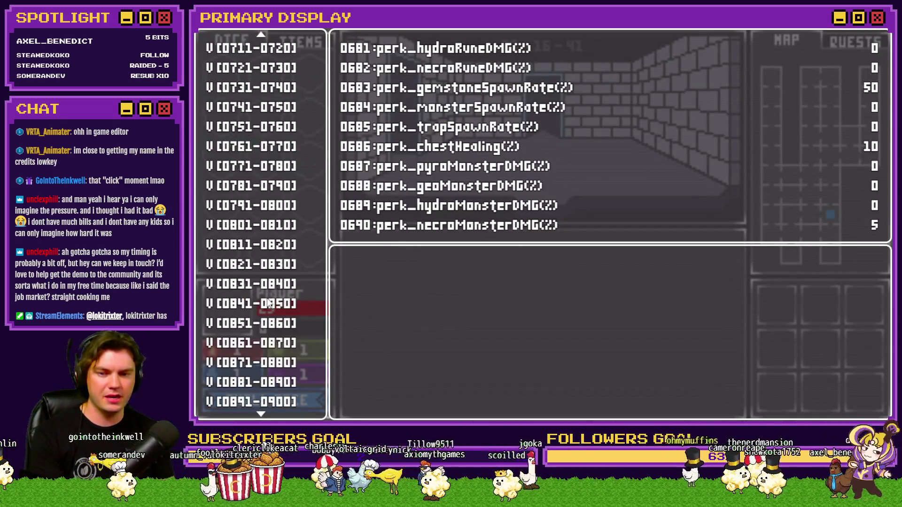
click(273, 385)
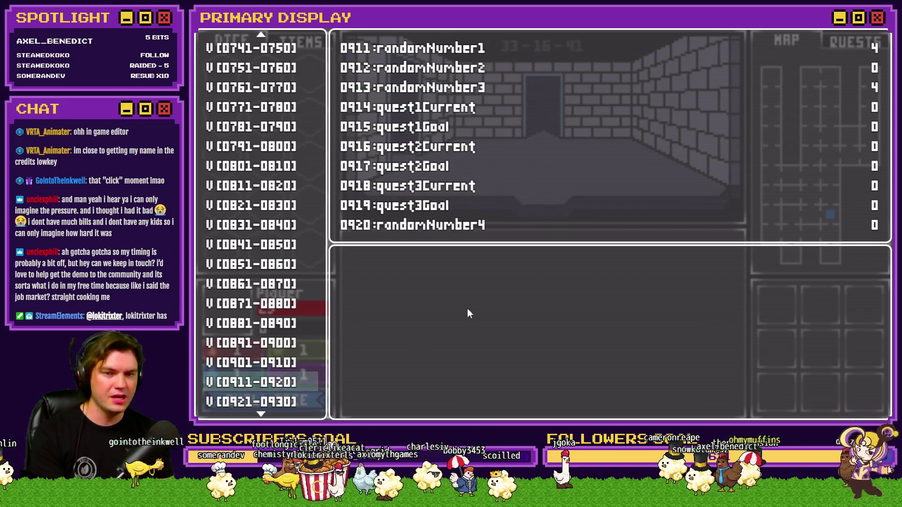
key(Up)
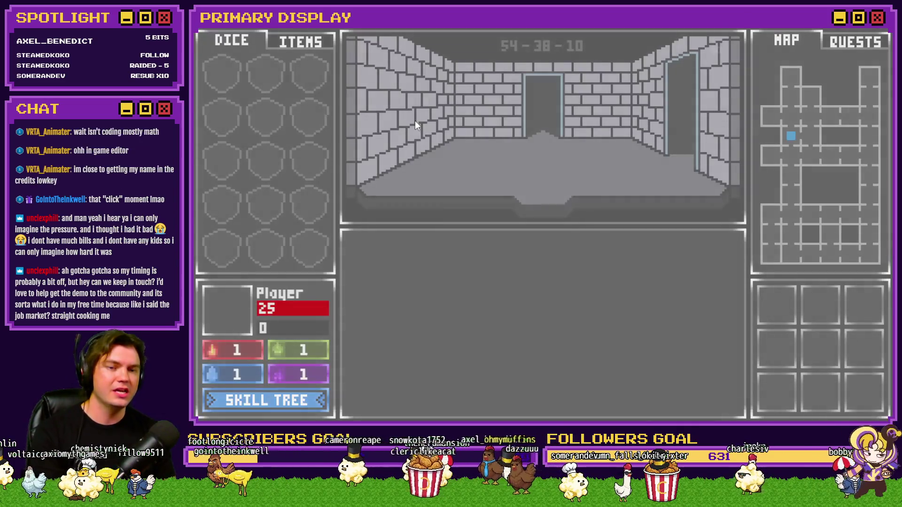
Go back to the 0681-0690 range and raise perk_gemstoneSpawnRate to 100
scroll(266, 208, down, 15)
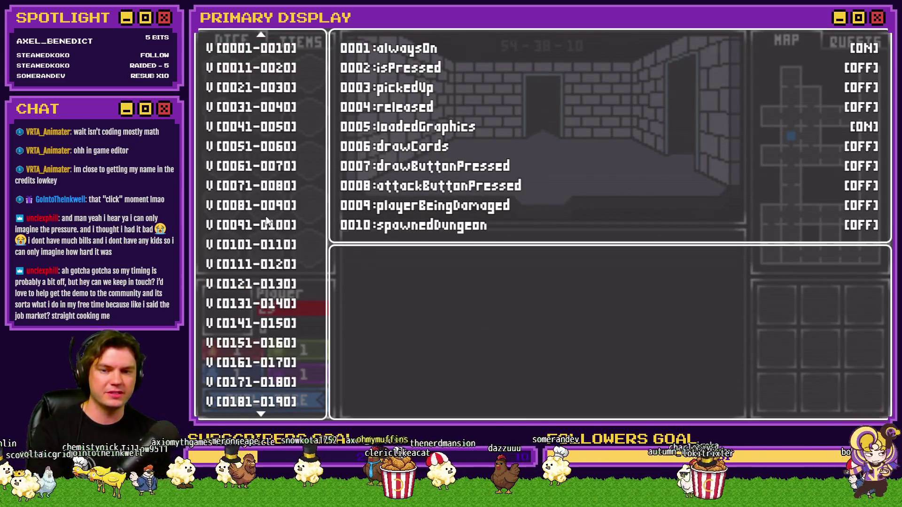
scroll(270, 226, down, 17)
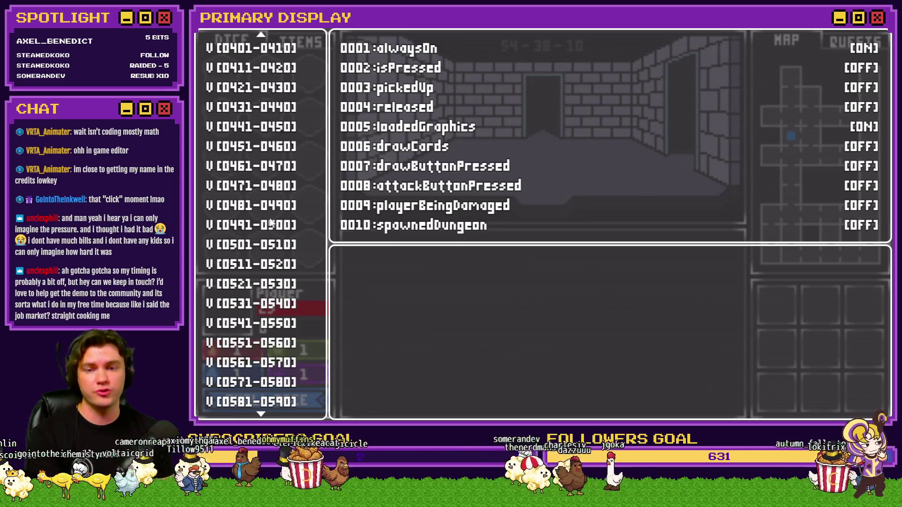
click(268, 245)
key(Down)
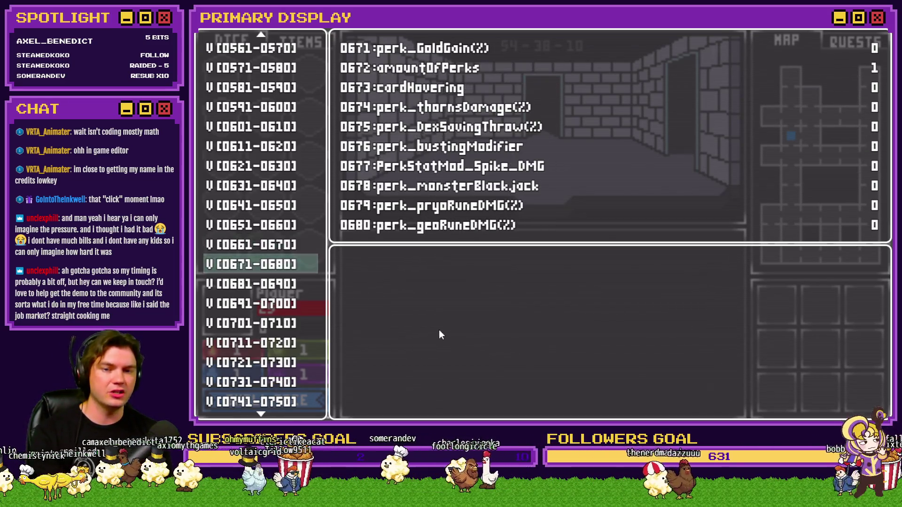
key(Down)
key(Return)
key(Down)
key(Down)
key(Page_Down)
key(Page_Down)
key(Page_Down)
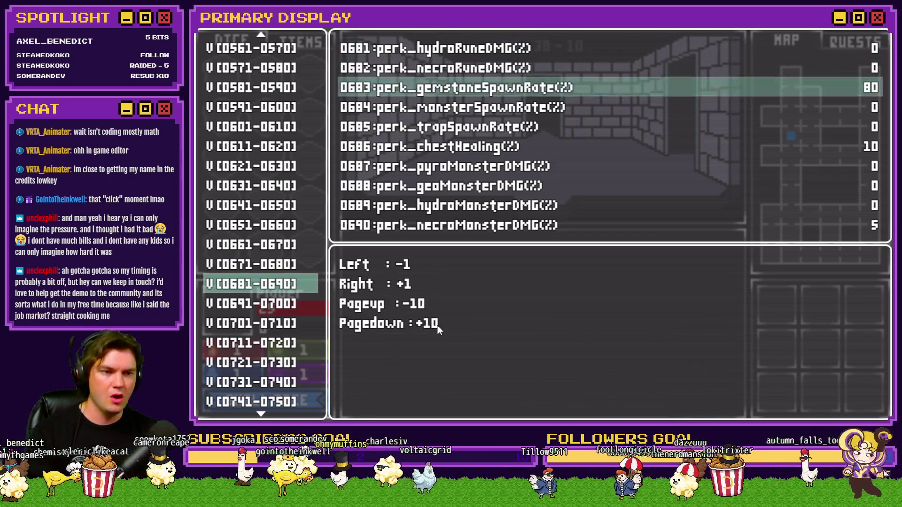
key(Escape)
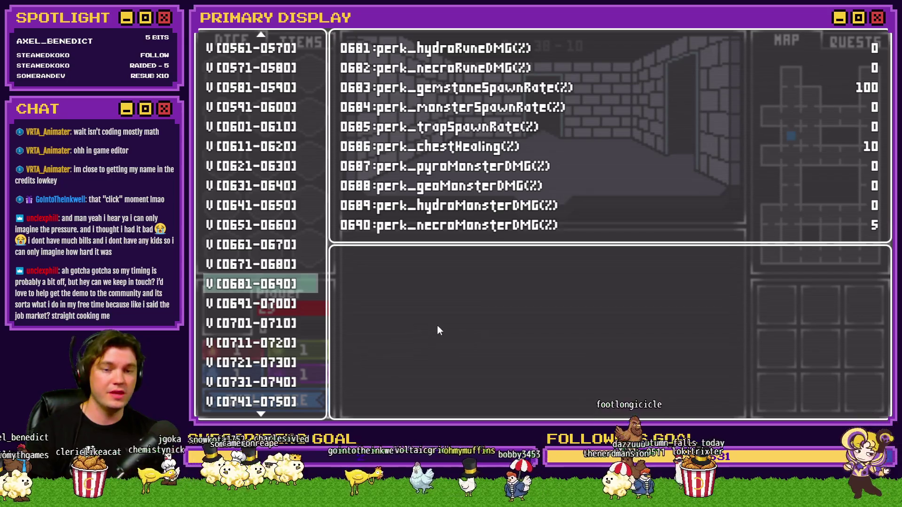
key(Escape)
key(Escape)
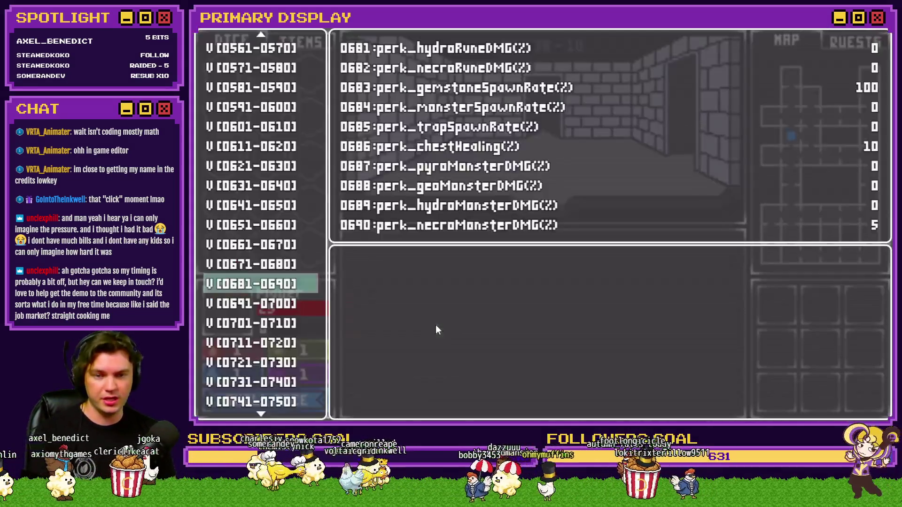
Confirm 0907 itemSpawns still reads 20 and end the playtest
scroll(270, 327, down, 5)
click(270, 327)
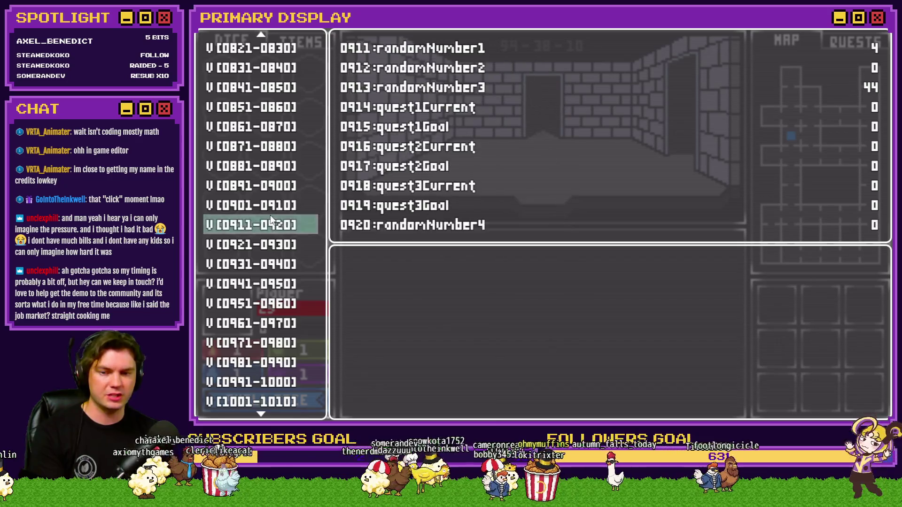
key(Up)
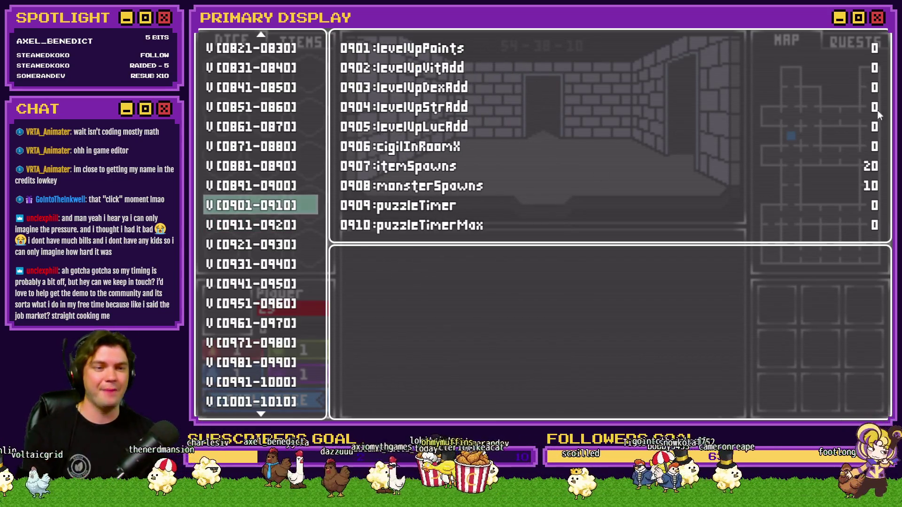
key(alt+F4)
Insert '(10 *' into the RTG v2.0 script's reduced-spawn term and save the database
click(520, 48)
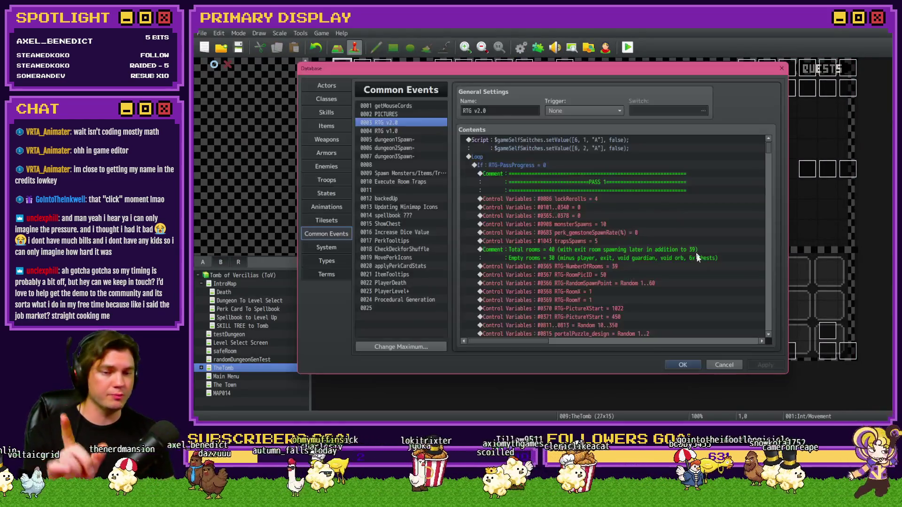
mouse_move(769, 150)
mouse_down()
mouse_move(771, 320)
mouse_move(727, 321)
mouse_up()
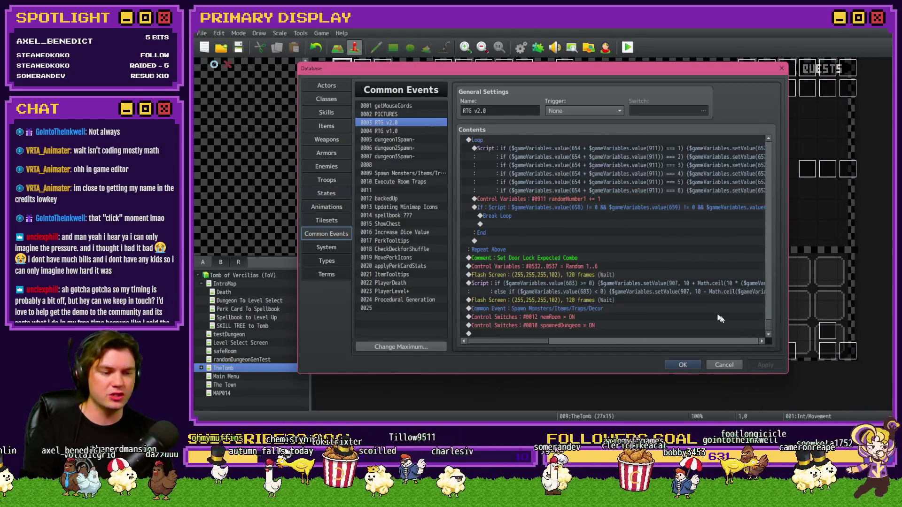
double_click(610, 285)
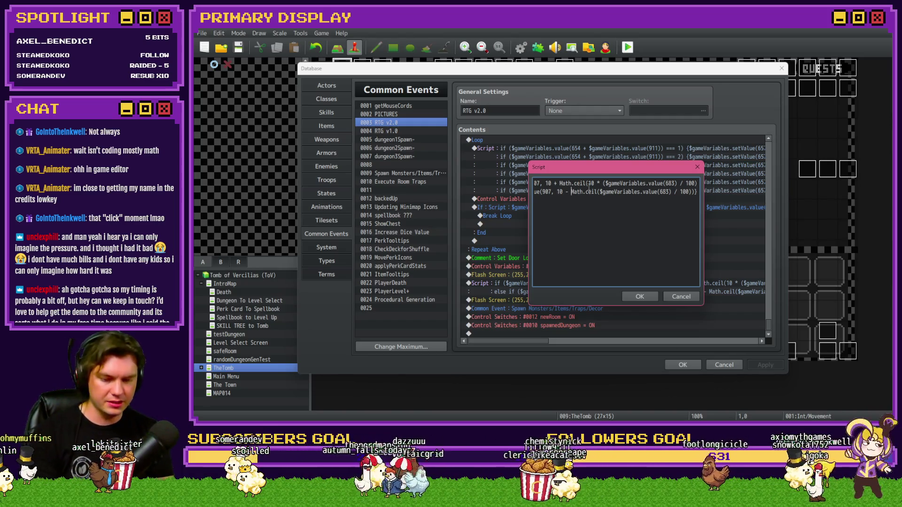
text((10 *)
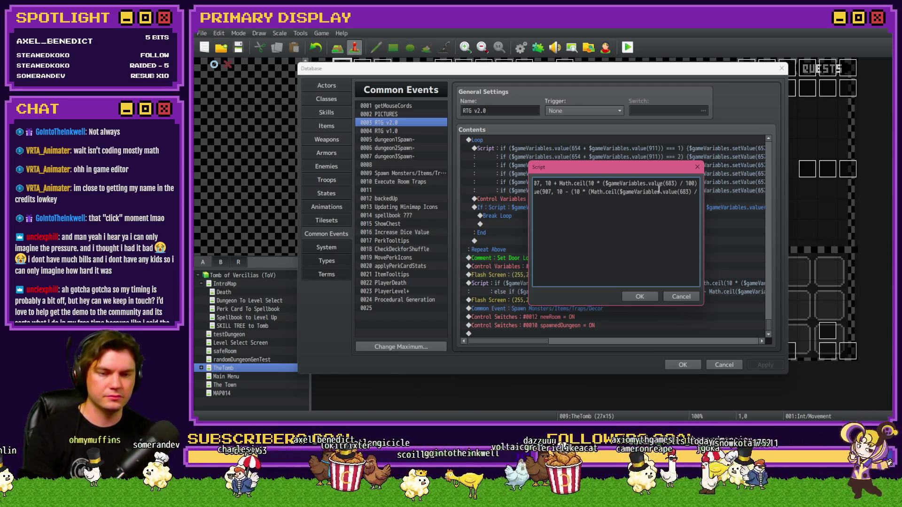
drag(681, 192, 723, 197)
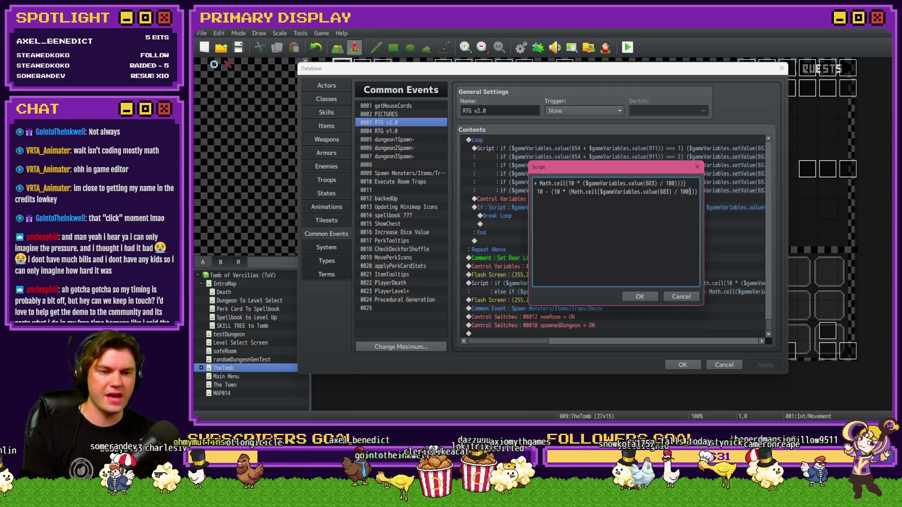
click(642, 298)
click(682, 365)
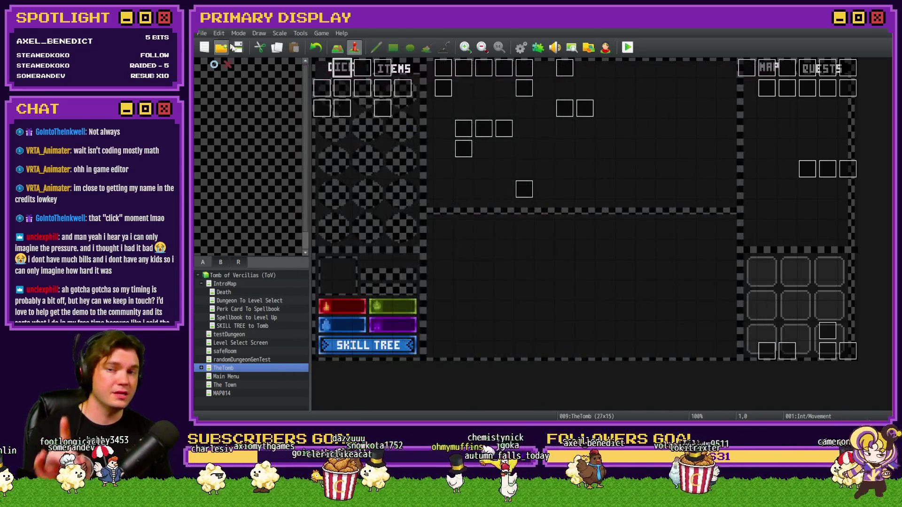
Playtest and lower 0683 perk_gemstoneSpawnRate to -50 in the debug menu
click(628, 47)
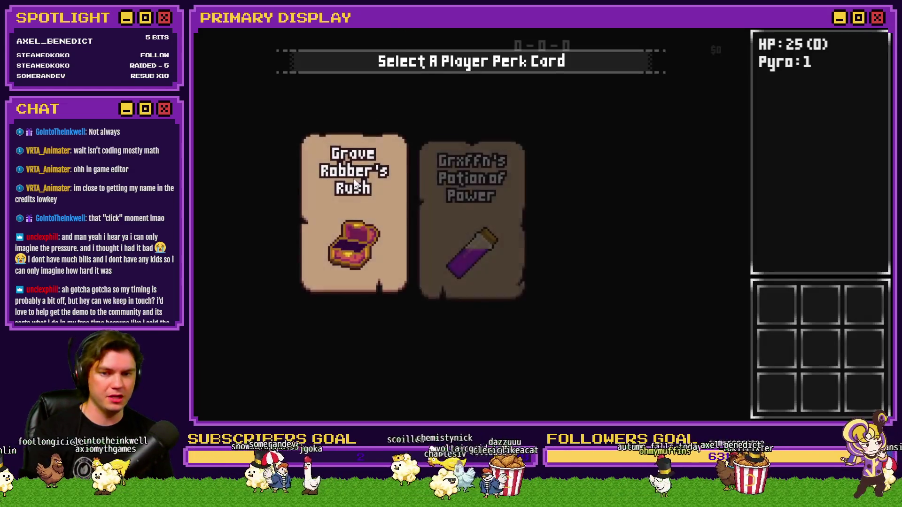
key(F9)
scroll(250, 236, down, 10)
scroll(251, 236, down, 15)
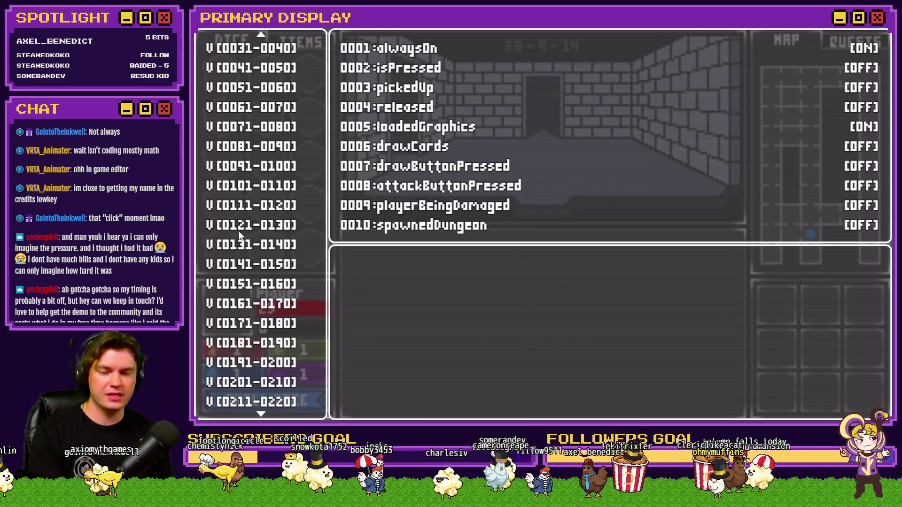
scroll(243, 223, down, 20)
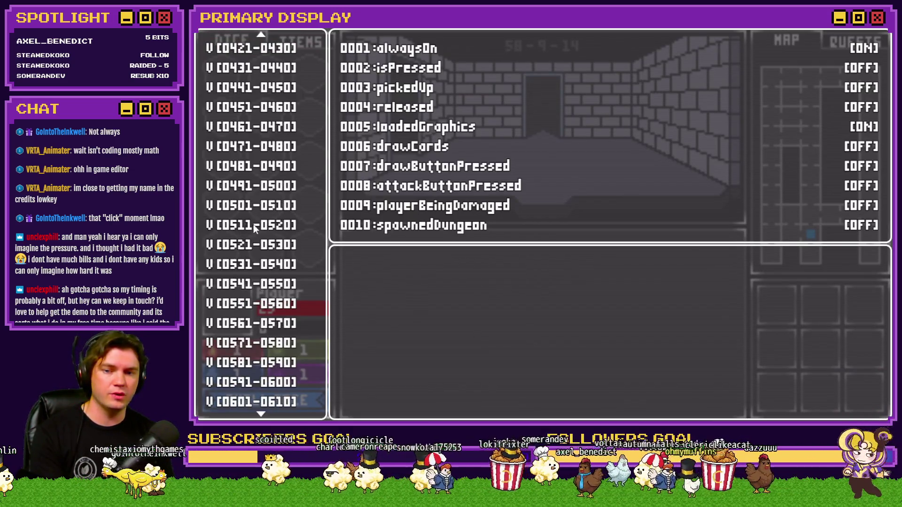
key(Up)
key(Up)
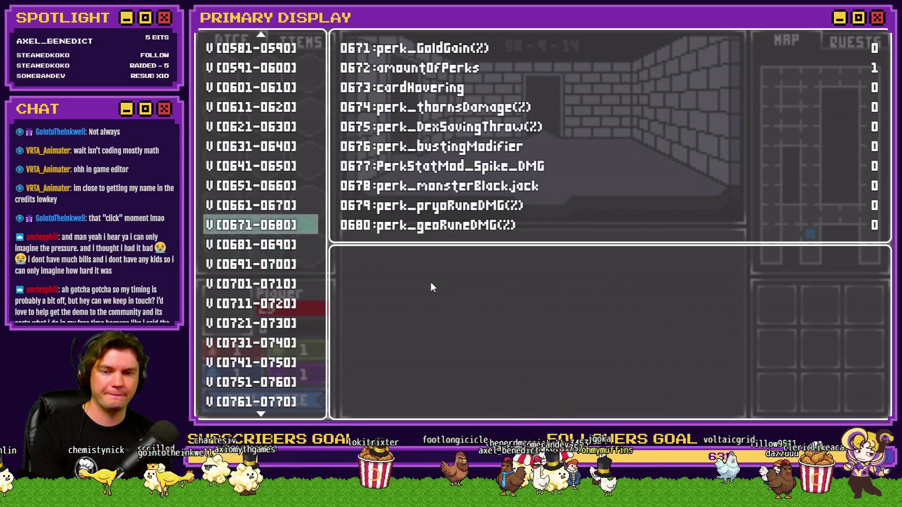
key(Down)
key(Return)
key(Down)
key(Down)
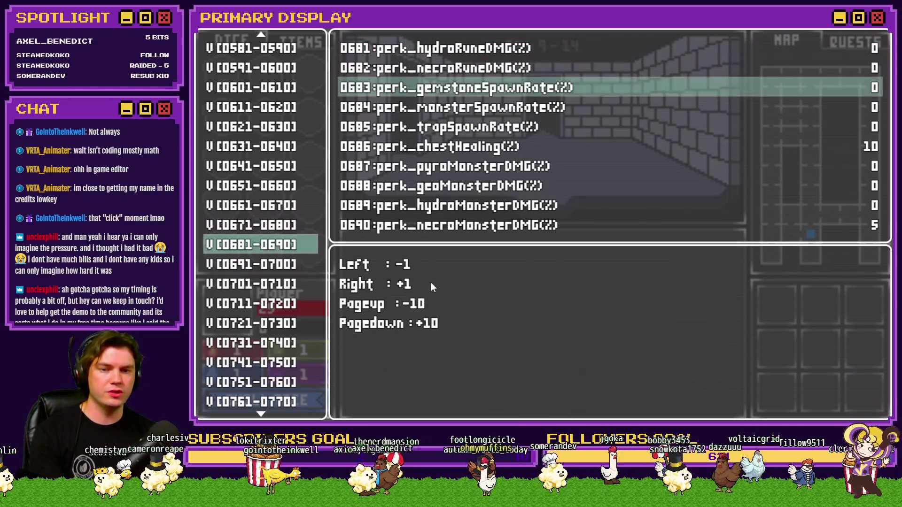
key(Page_Up)
key(Page_Up)
key(Page_Up)
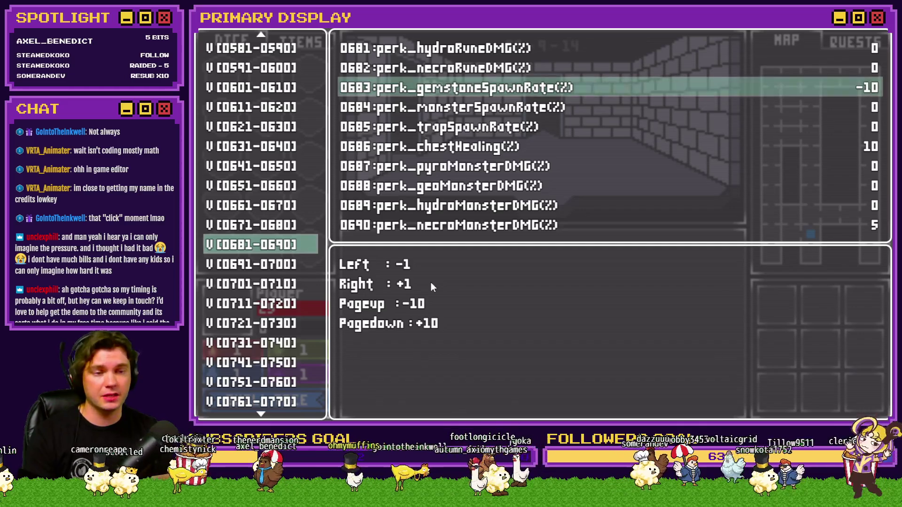
key(Escape)
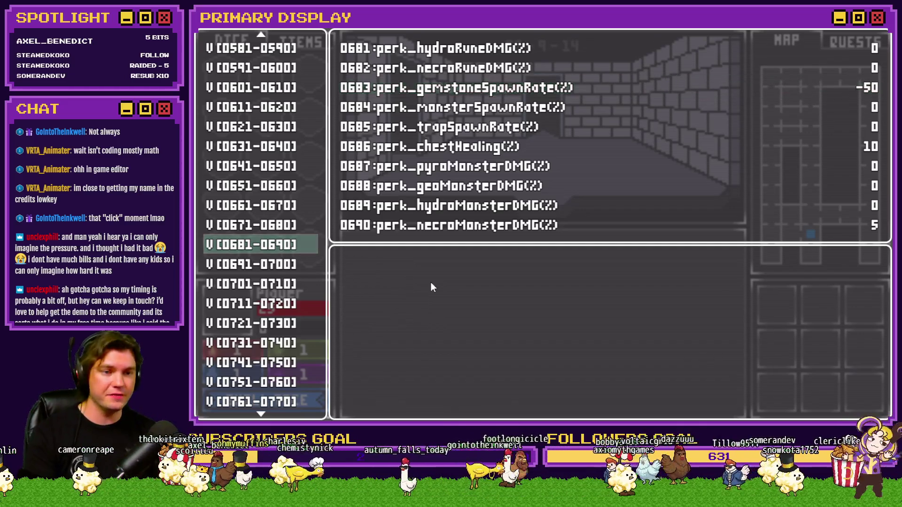
Check 0907 itemSpawns reads 0, then dismiss the 'missing )' SyntaxError
key(Down)
key(Down)
key(Down)
key(Down)
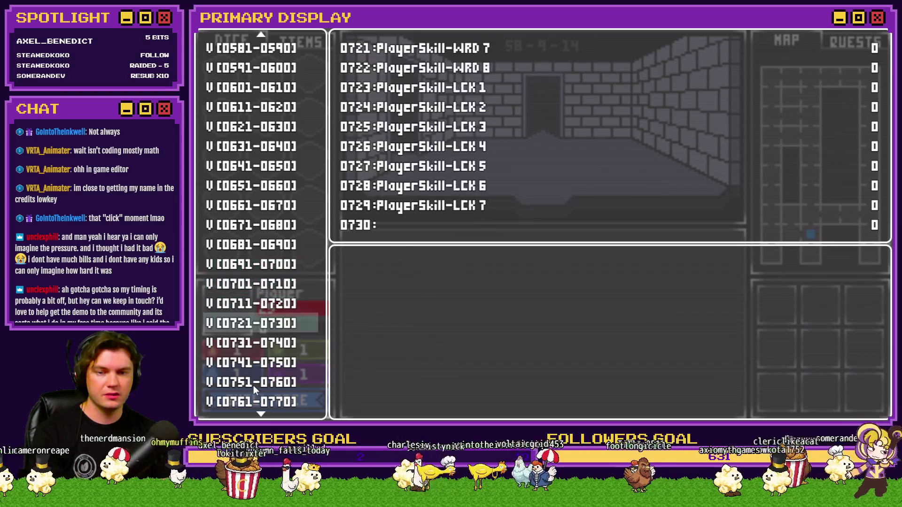
key(Down)
key(Down)
key(Down)
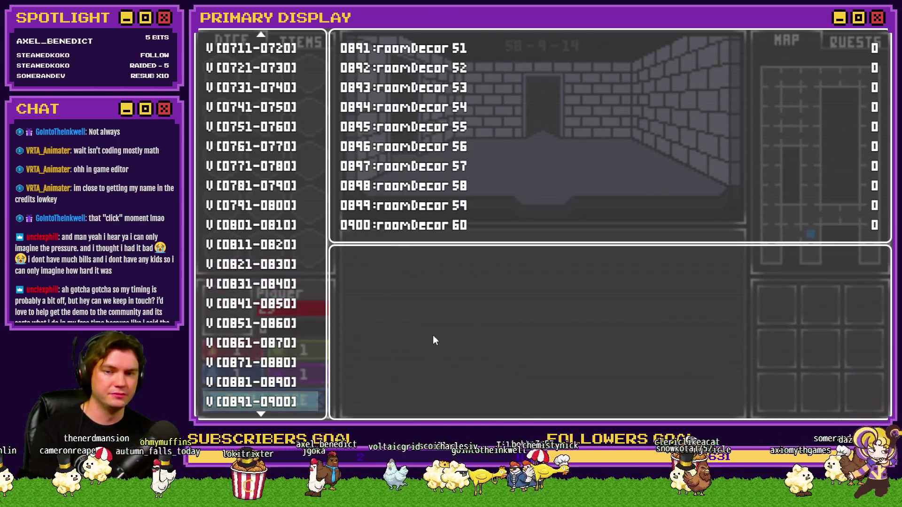
key(Up)
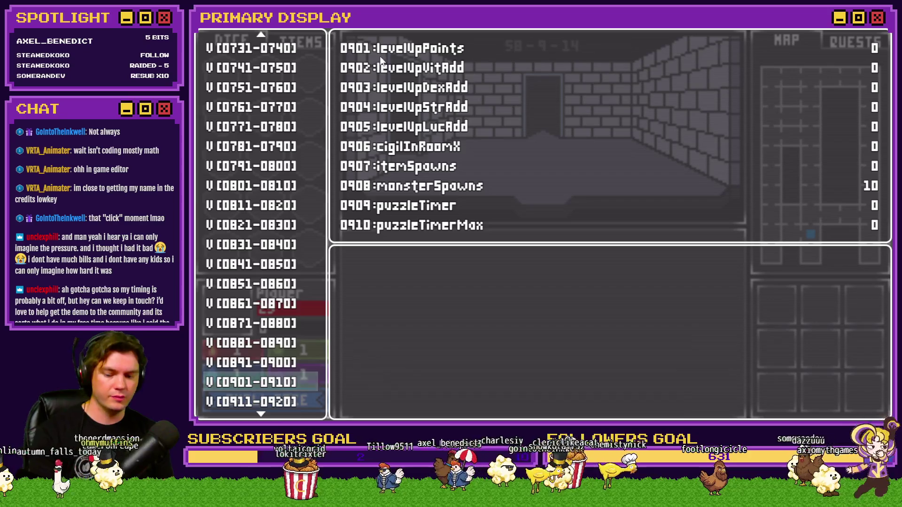
key(Escape)
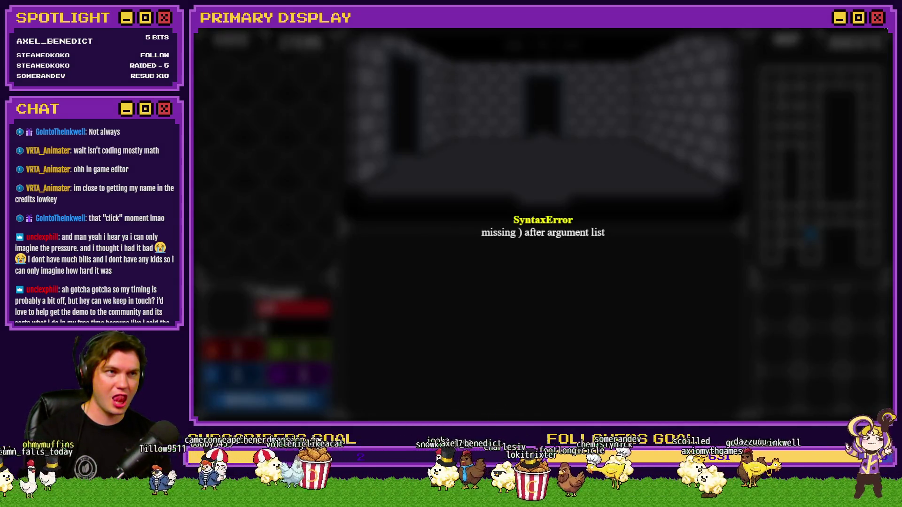
key(alt+F4)
key(F9)
Remove the extra '(10 *' from line 2 of the RTG v2.0 Script command
scroll(773, 285, down, 10)
click(659, 283)
double_click(660, 284)
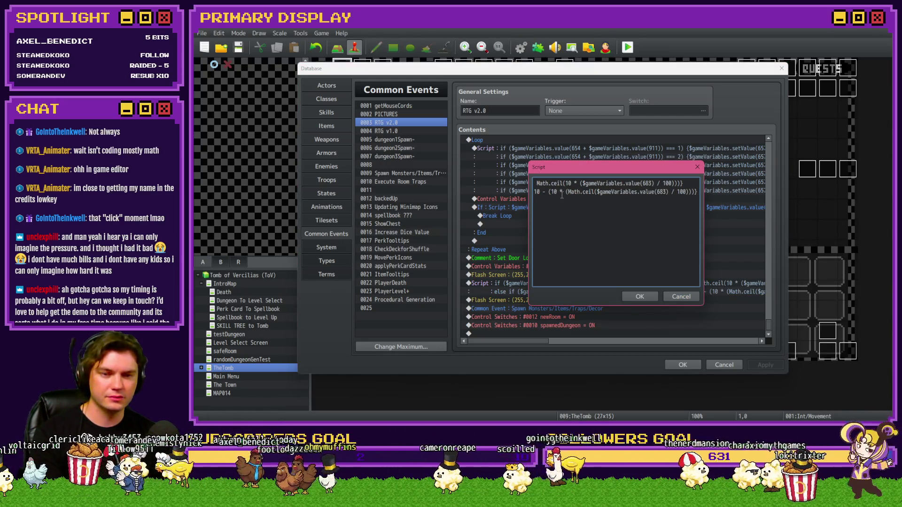
drag(551, 191, 536, 191)
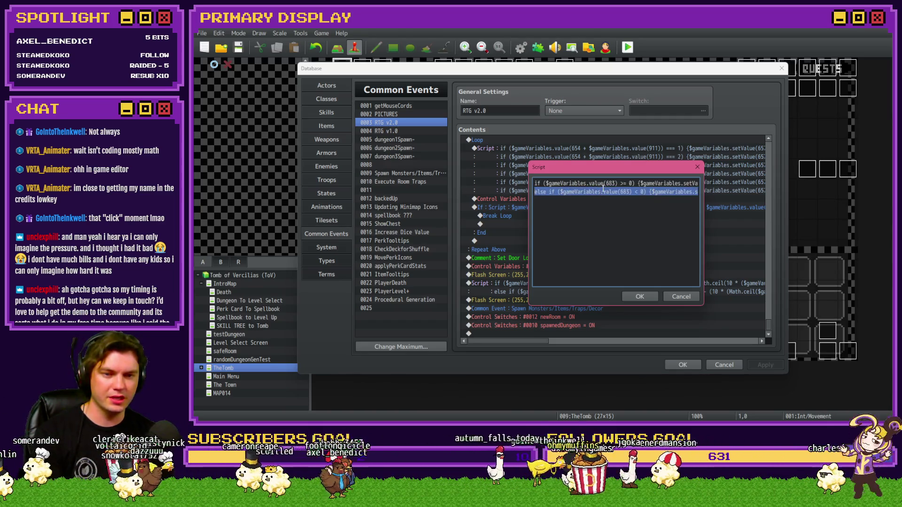
click(628, 191)
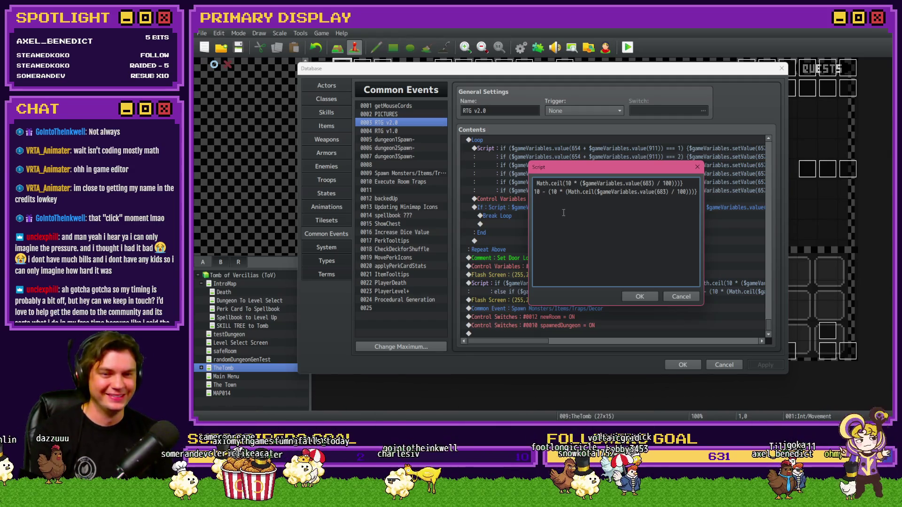
key(Delete)
key(Delete)
key(Delete)
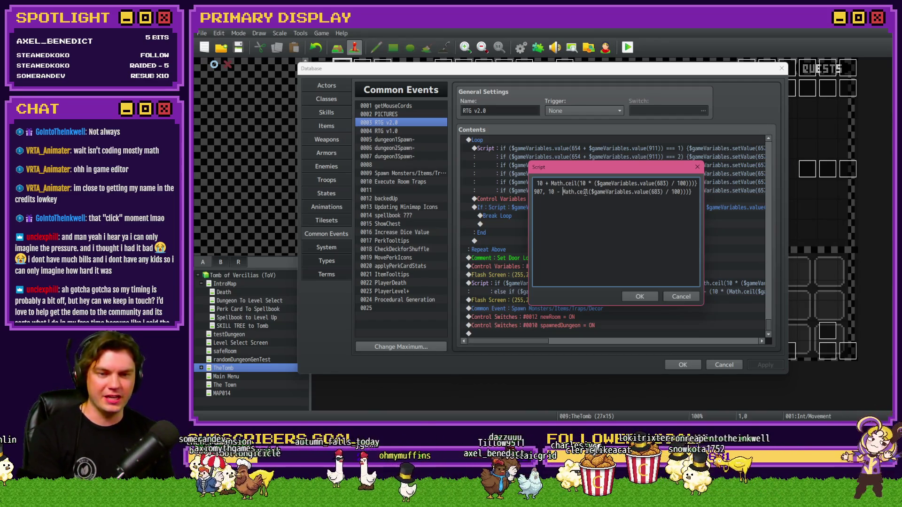
text(*)
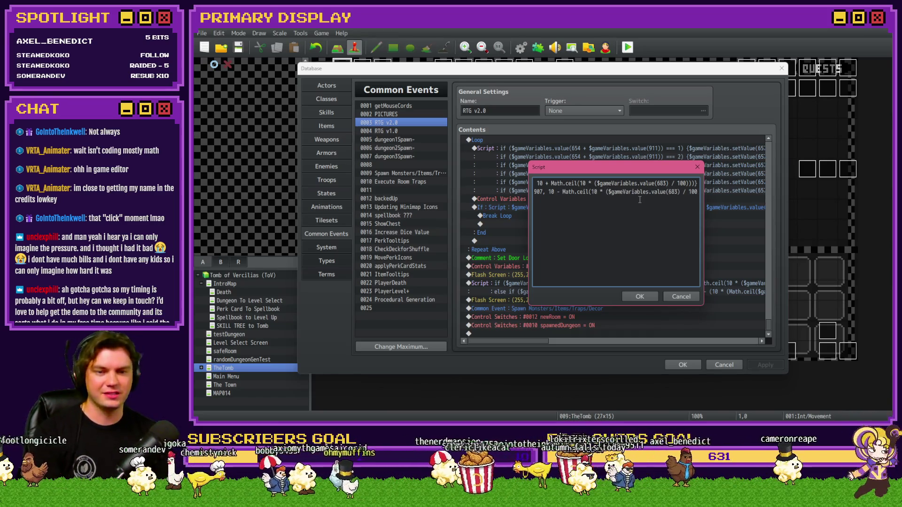
Delete the surplus closing parenthesis on line 2 and save the database
key(Home)
key(shift+End)
click(603, 189)
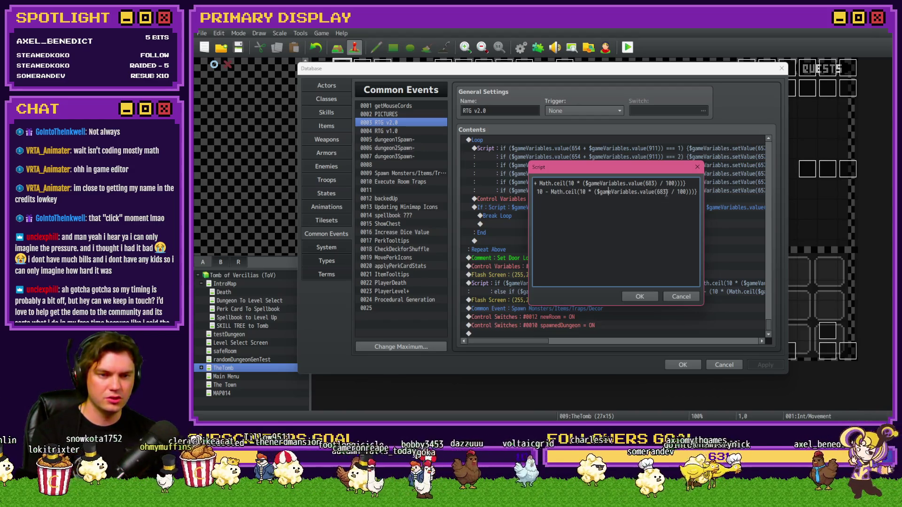
key(BackSpace)
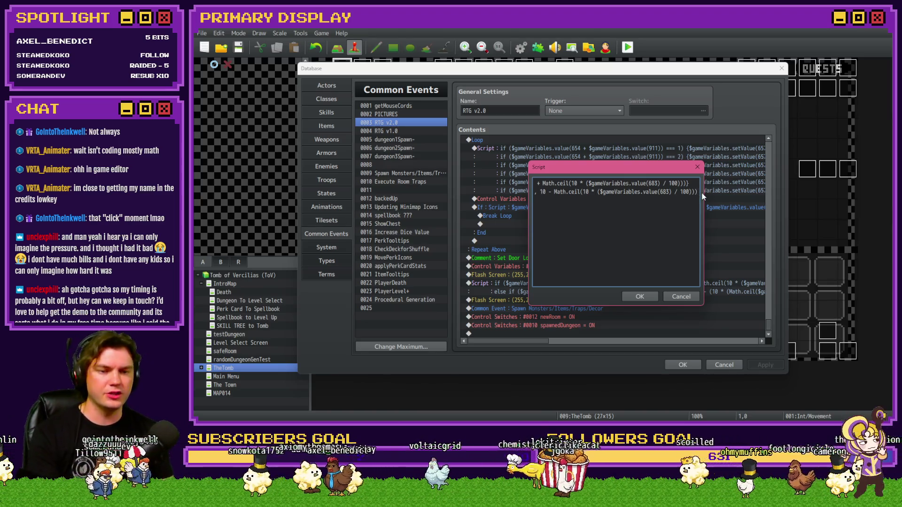
click(643, 296)
click(684, 365)
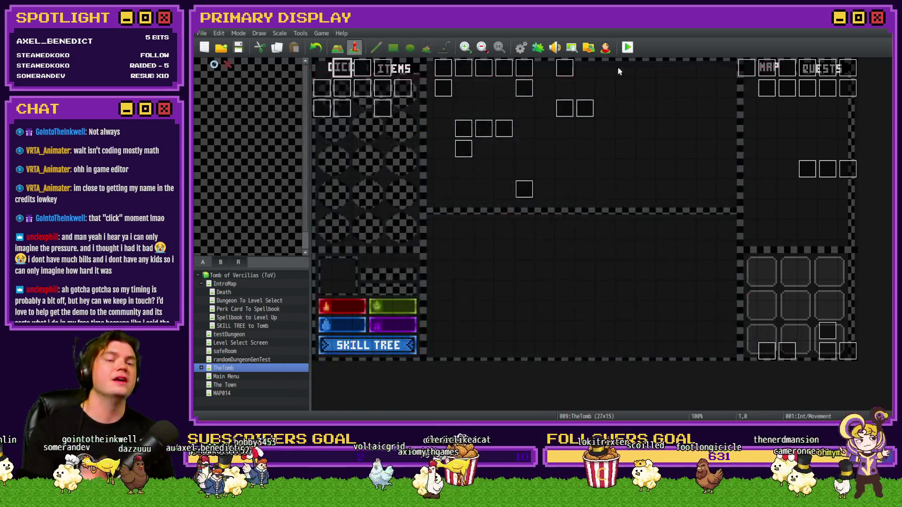
Save the project, start a playtest and pick the Grave Robber's Rush perk
click(627, 49)
click(514, 238)
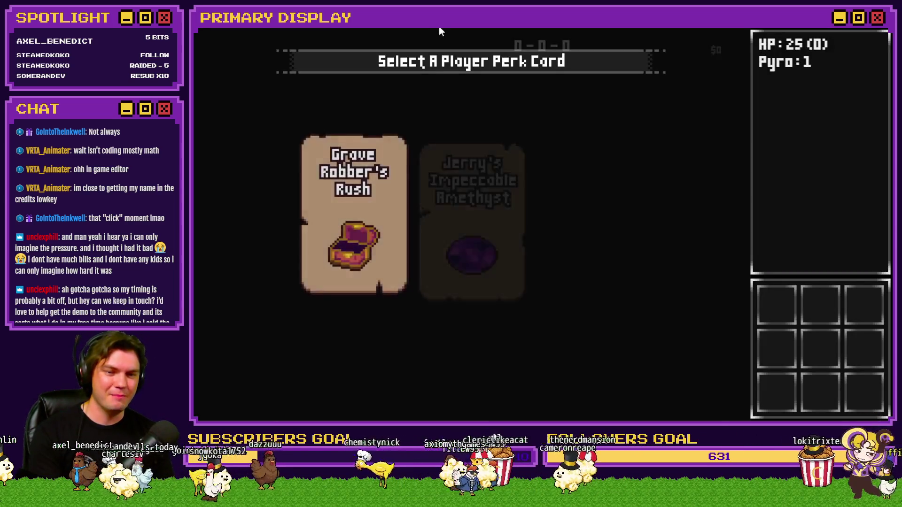
click(387, 151)
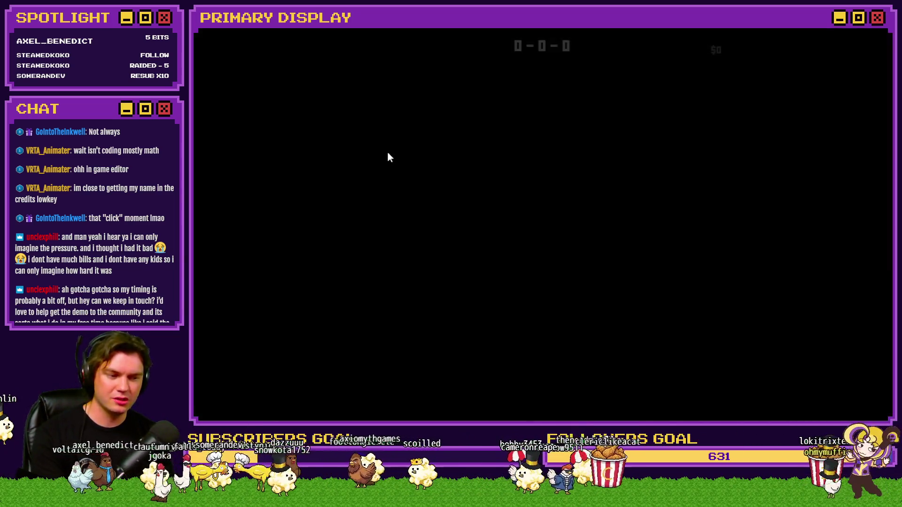
In the F9 debug menu, set variable 0683 to -50
key(F9)
key(Up)
scroll(291, 281, up, 20)
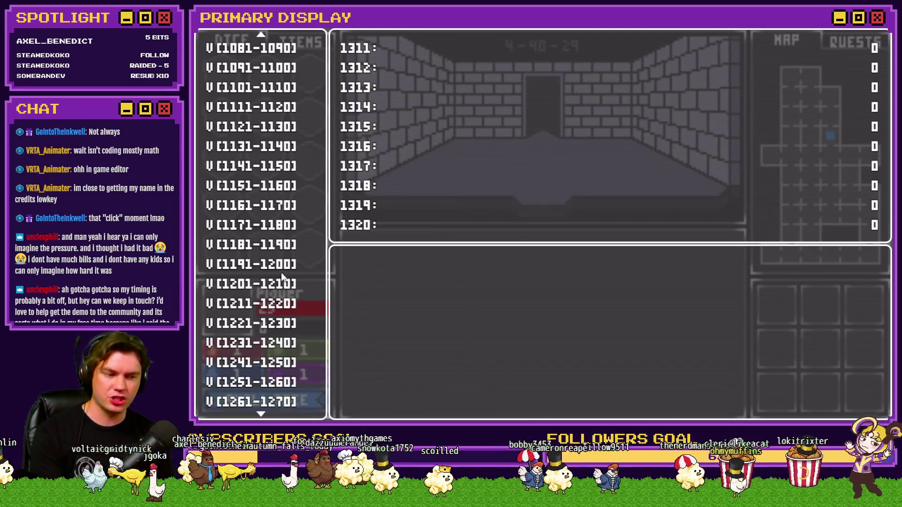
scroll(291, 281, up, 20)
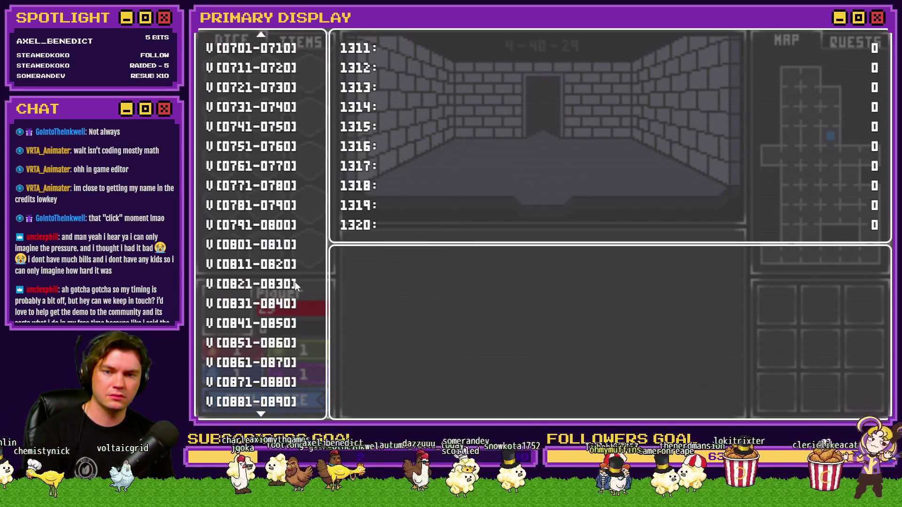
click(275, 228)
key(Down)
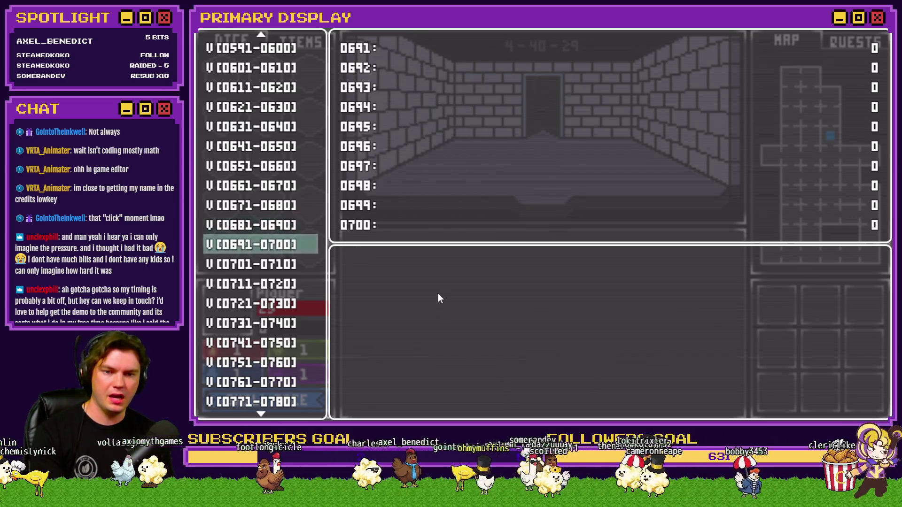
key(Up)
key(Return)
key(Down)
key(Down)
key(Page_Up)
key(Page_Up)
key(Page_Up)
key(Escape)
key(Escape)
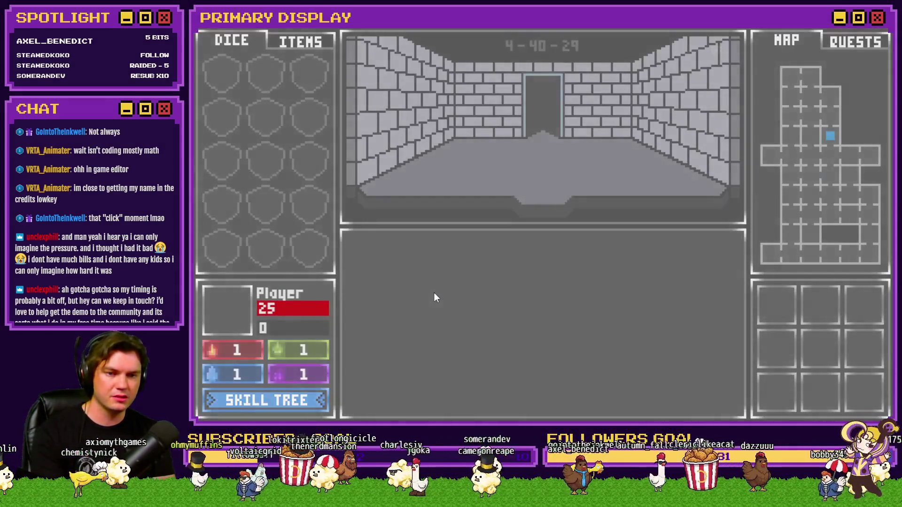
Check variables 0901-0910 (itemSpawns 15, monsterSpawns 10), then close the playtest
key(grave)
scroll(261, 323, down, 6)
click(266, 324)
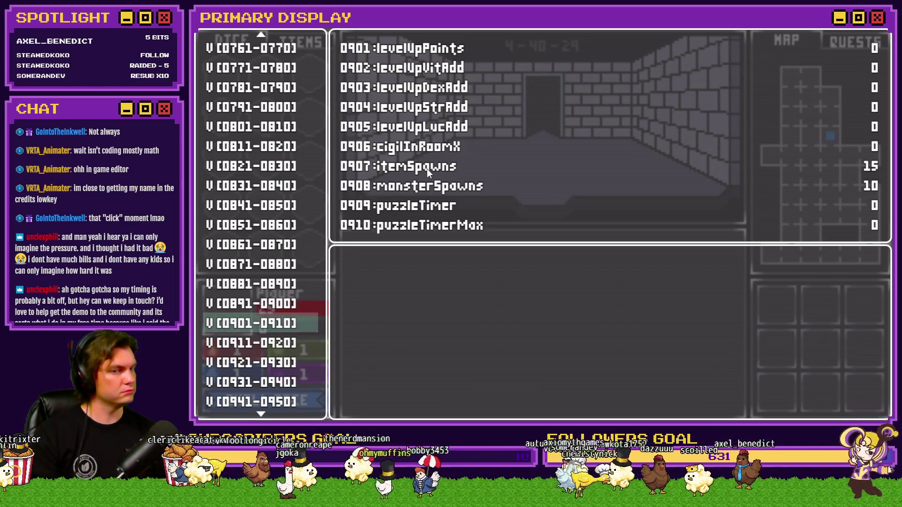
key(Escape)
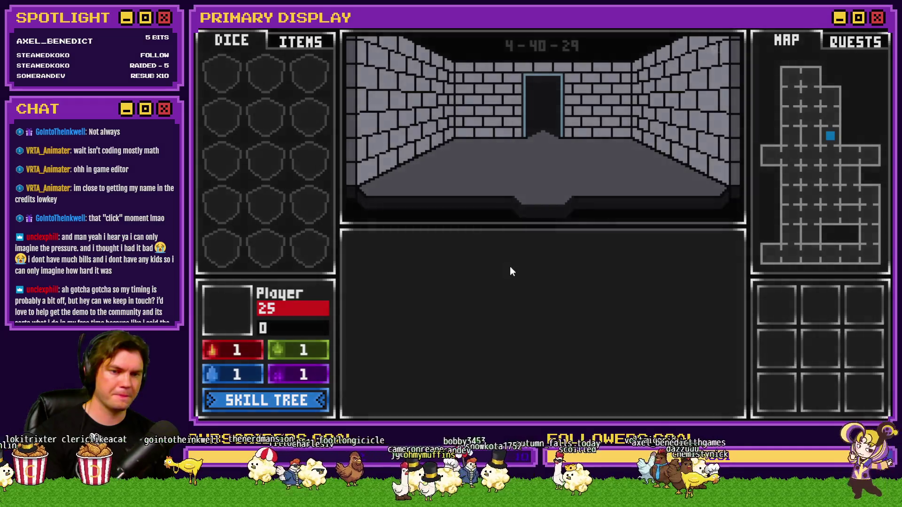
key(F9)
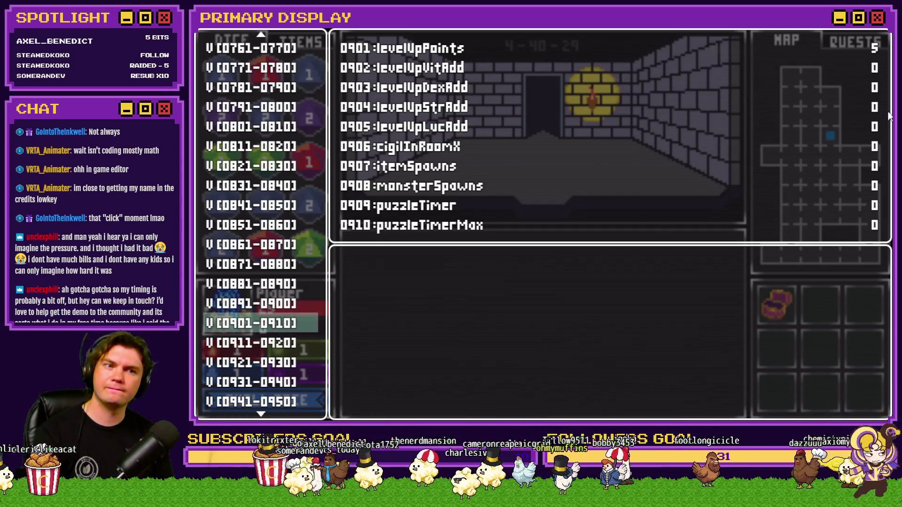
key(alt+F4)
click(520, 48)
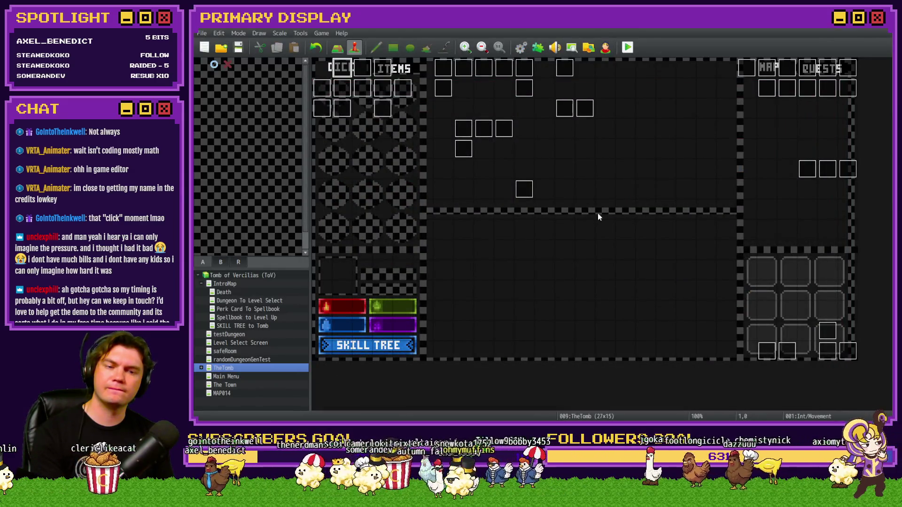
In the RTG v2.0 Script command, replace the minus before Math.ceil on line 2 with a plus
scroll(761, 197, down, 20)
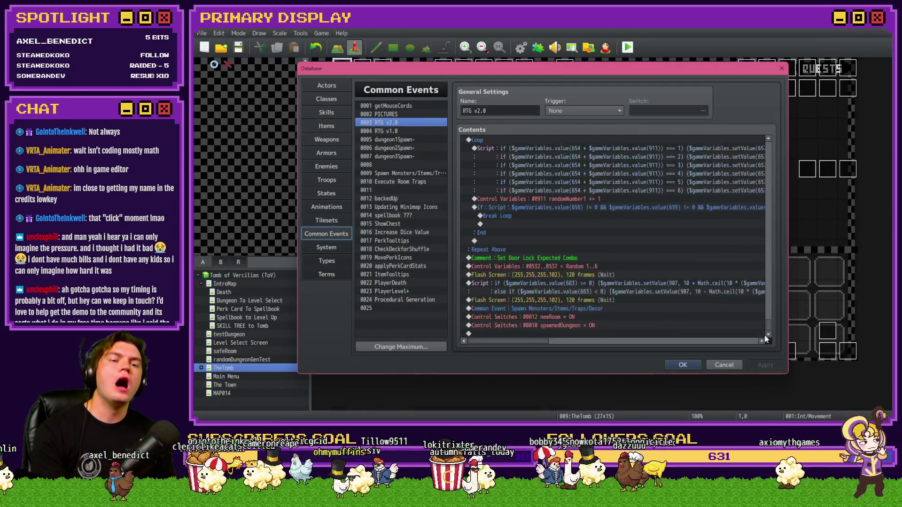
double_click(616, 285)
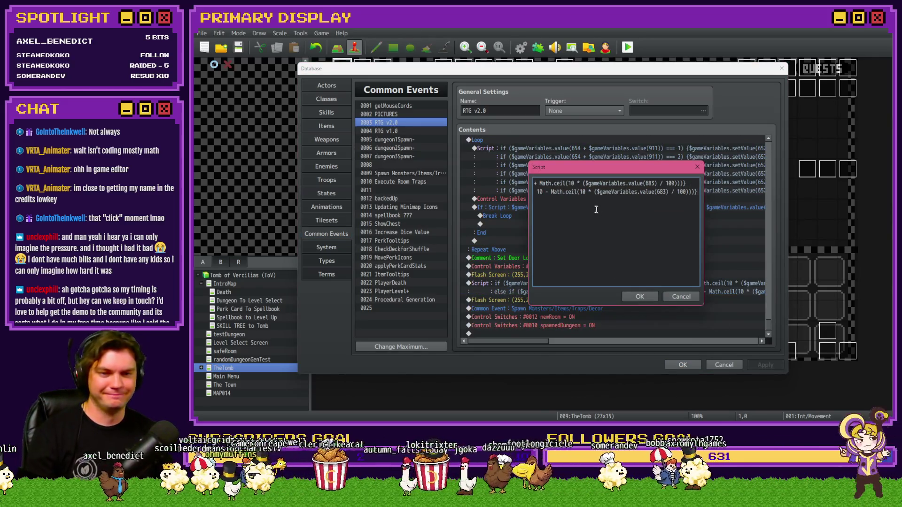
key(BackSpace)
text(+)
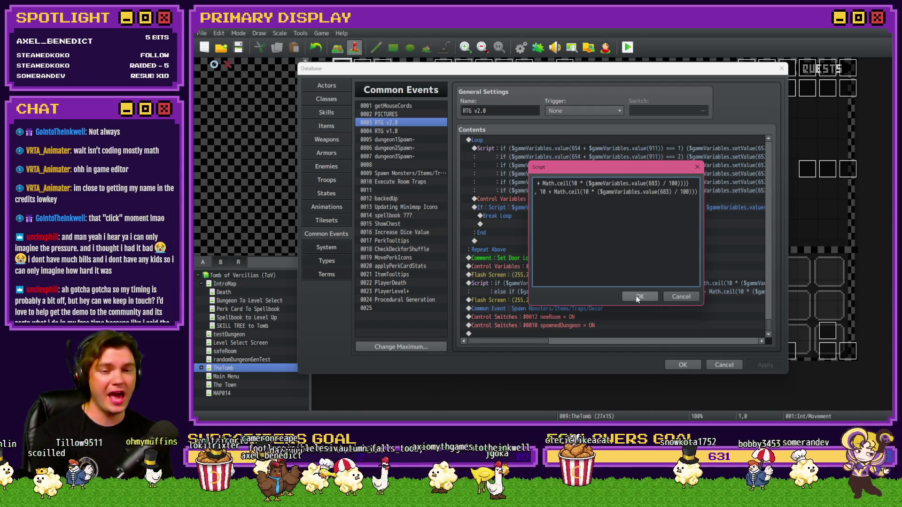
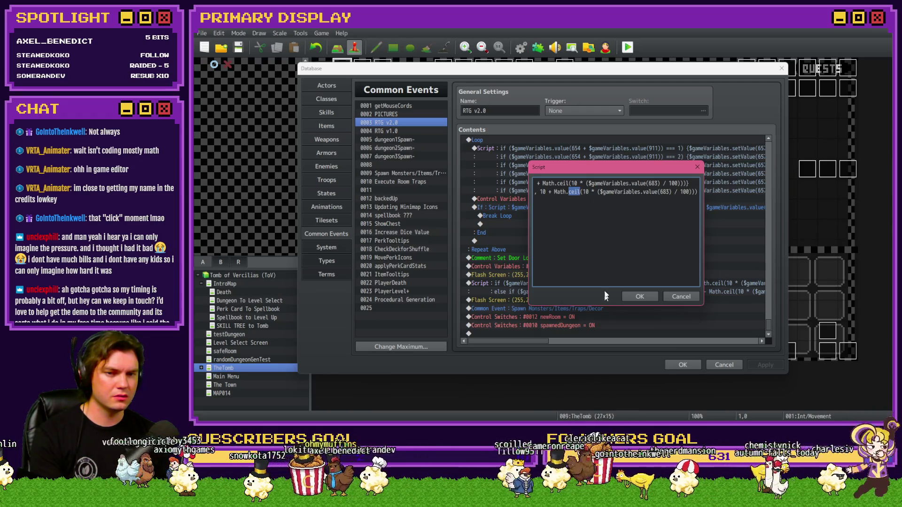
Save the script line and database, then playtest with Grave Robber's Rush and open the F9 debug viewer
click(639, 297)
click(681, 363)
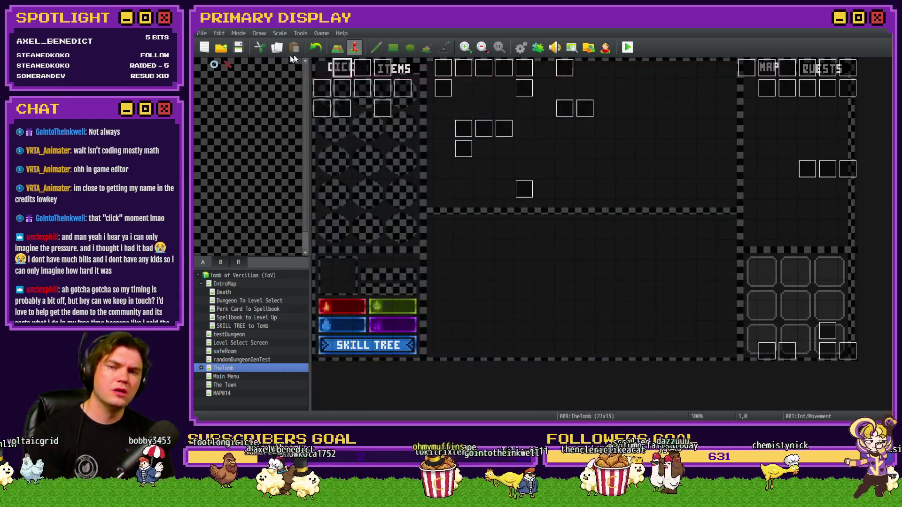
click(628, 47)
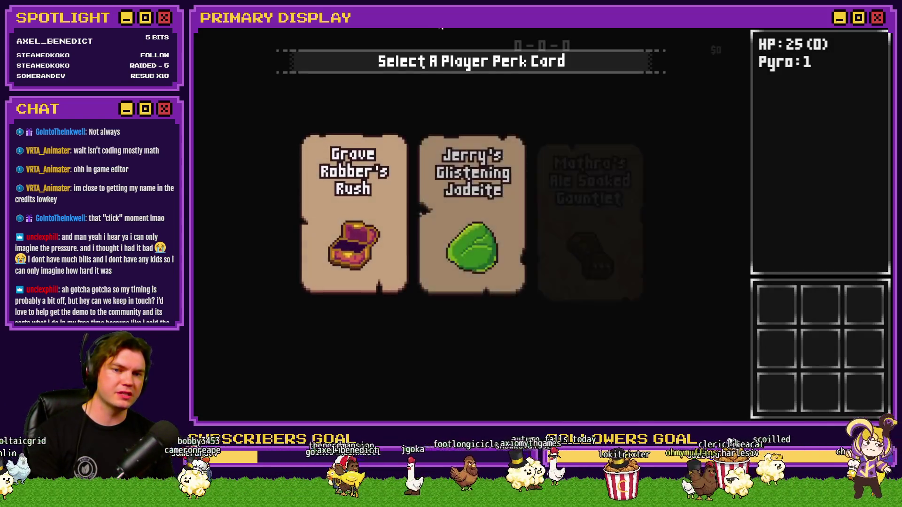
click(376, 176)
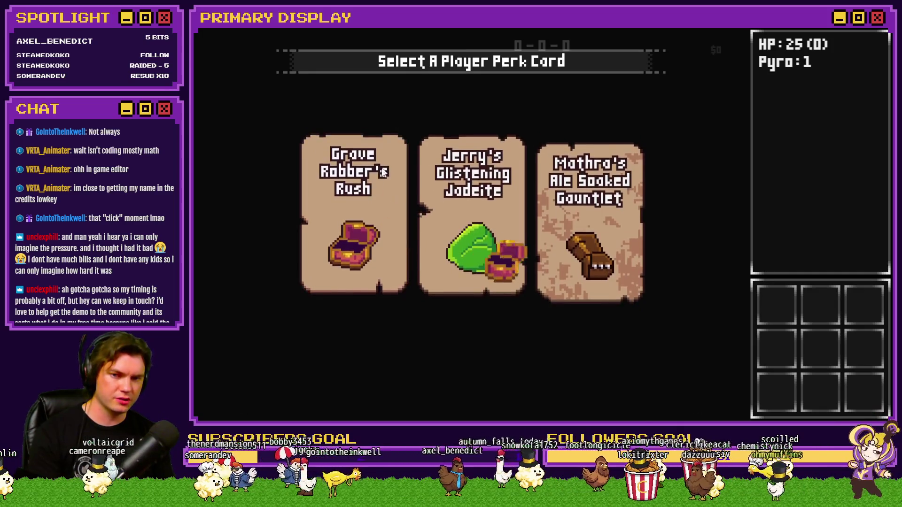
key(F9)
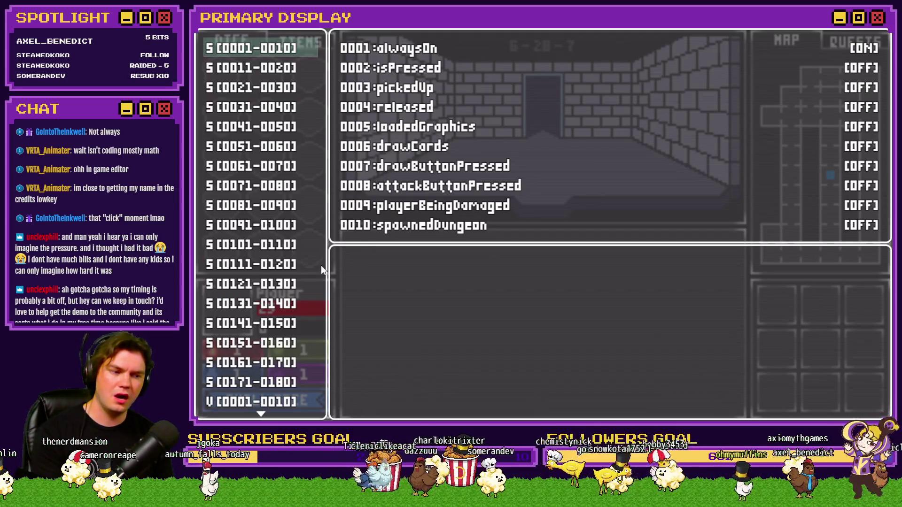
In the debug viewer, lower perk_gemstoneSpawnRate (variable 0683) to -50 and resume the game
scroll(261, 313, down, 20)
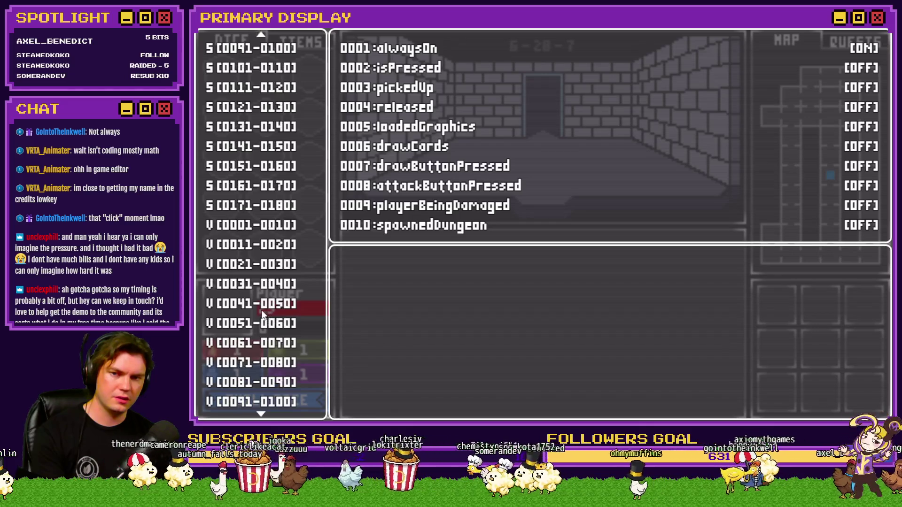
scroll(263, 318, down, 5)
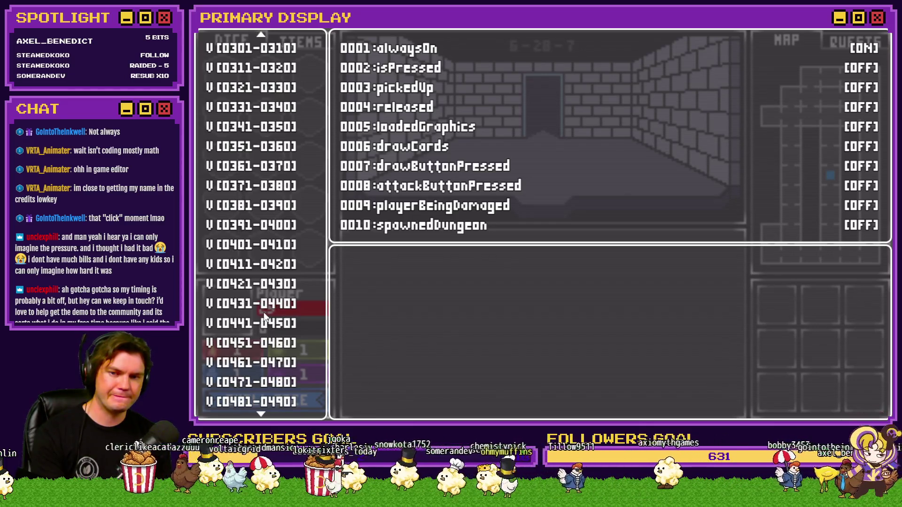
scroll(264, 311, down, 7)
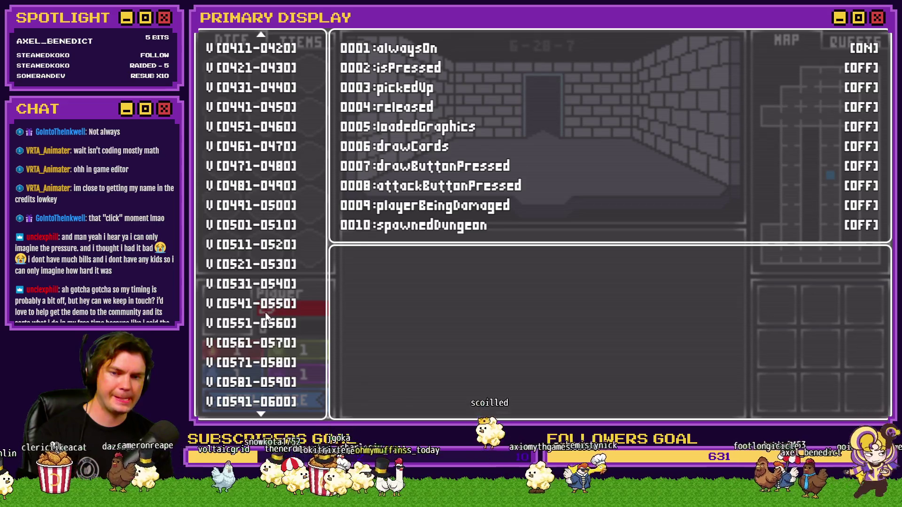
click(267, 232)
click(282, 245)
key(Down)
key(Down)
key(Up)
key(Return)
key(Down)
key(Down)
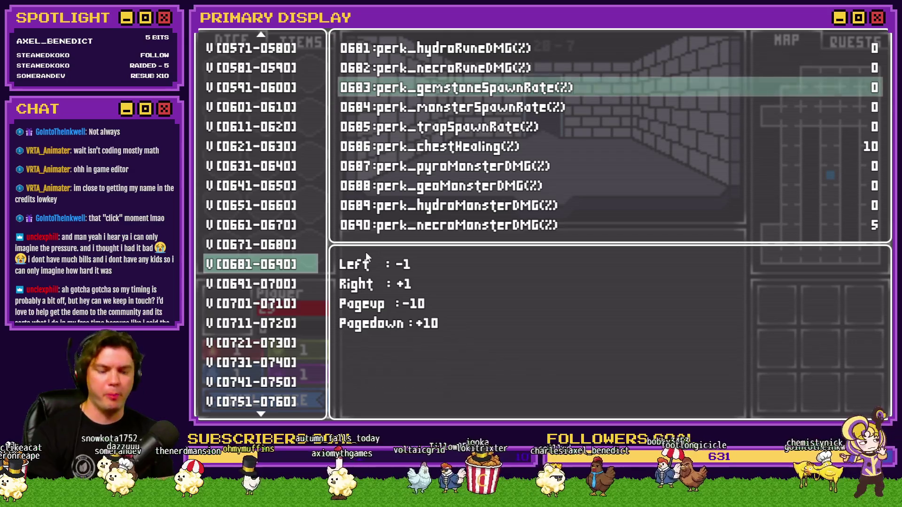
key(Page_Up)
key(Page_Up)
key(Page_Up)
key(Escape)
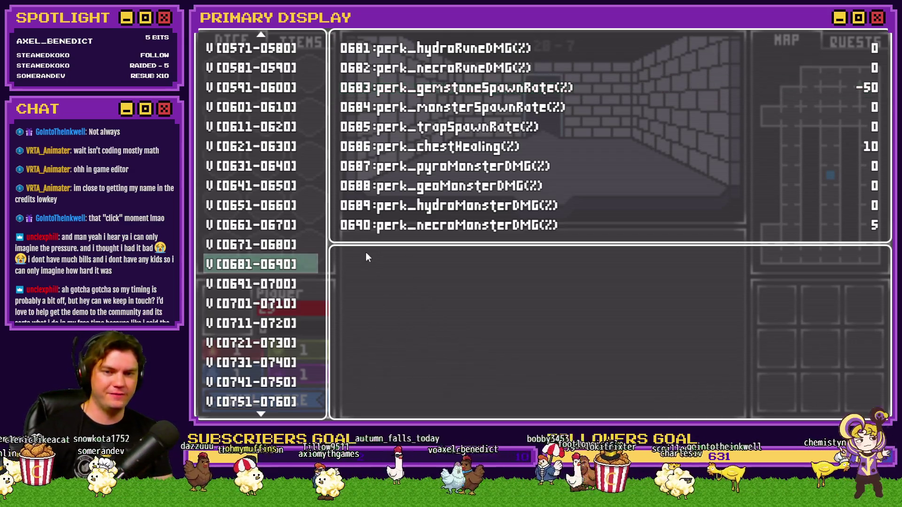
key(Escape)
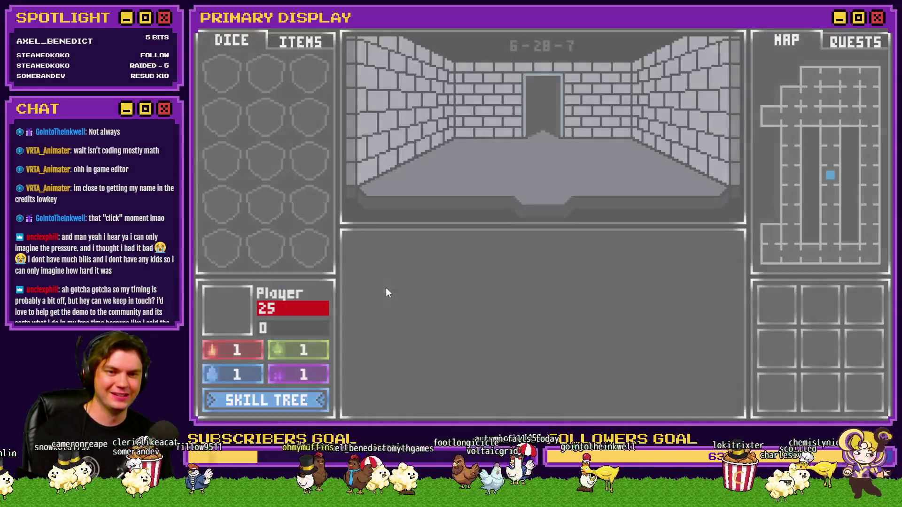
Check the itemSpawns value in the 0901-0910 variable range
key(F1)
scroll(263, 310, down, 10)
key(Down)
key(Down)
key(Down)
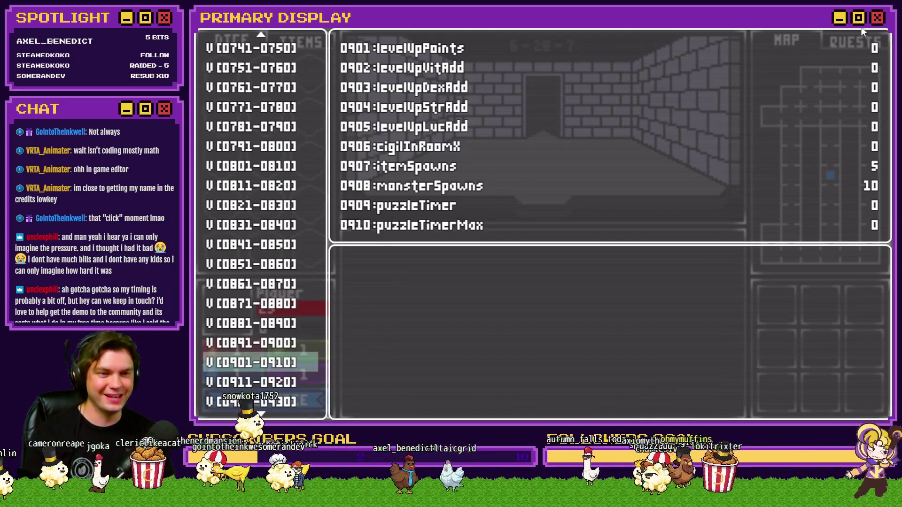
key(Escape)
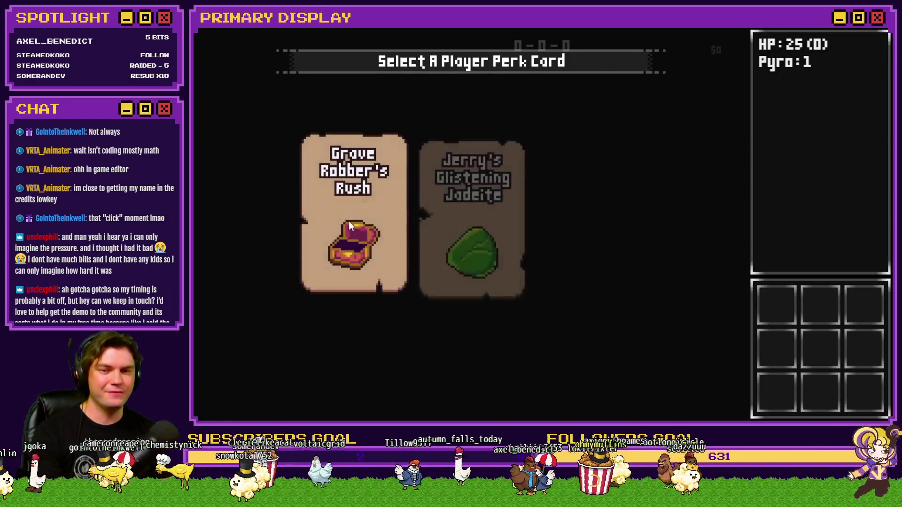
Set perk_gemstoneSpawnRate (0683) to -5 in the debug viewer and resume the game
key(F9)
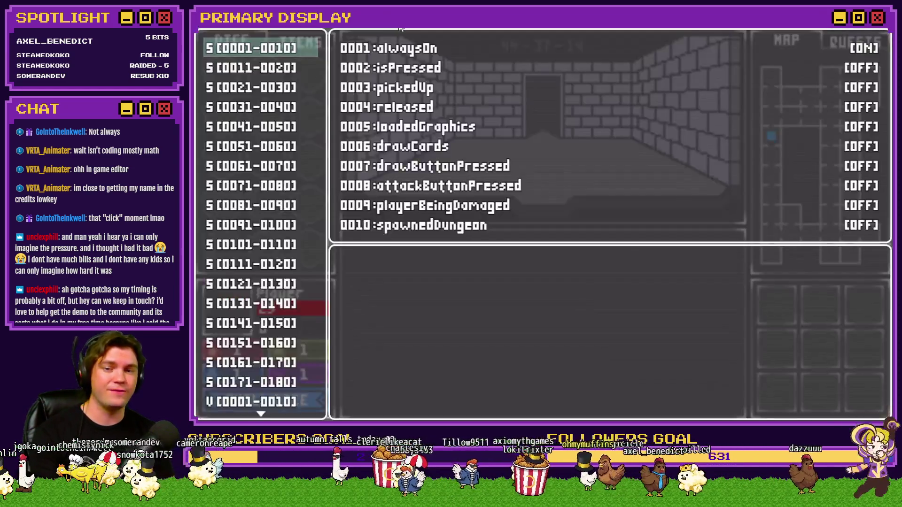
scroll(255, 209, down, 13)
scroll(255, 221, down, 20)
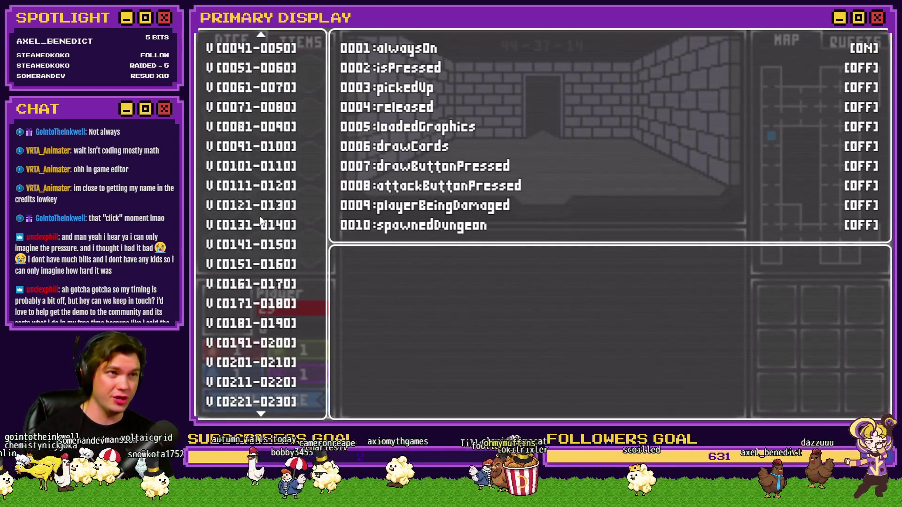
scroll(271, 224, down, 10)
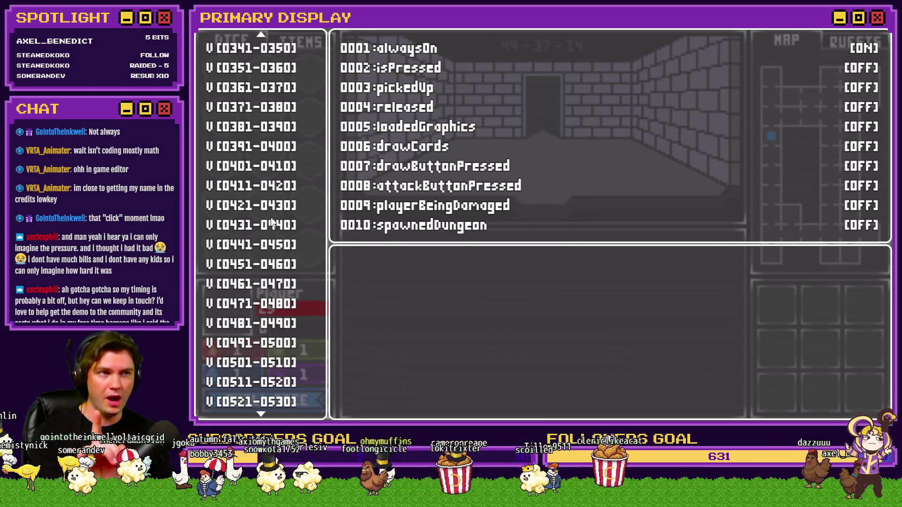
scroll(286, 274, down, 16)
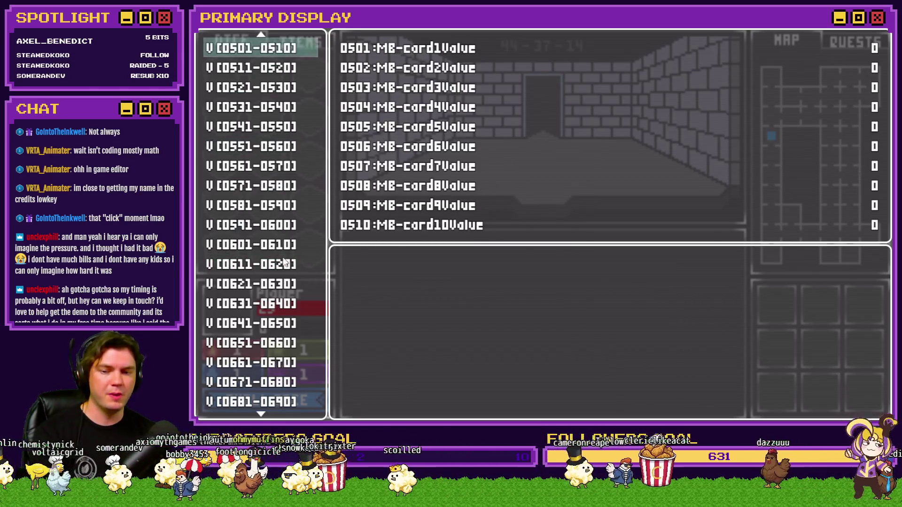
key(Up)
key(Return)
key(Down)
key(Down)
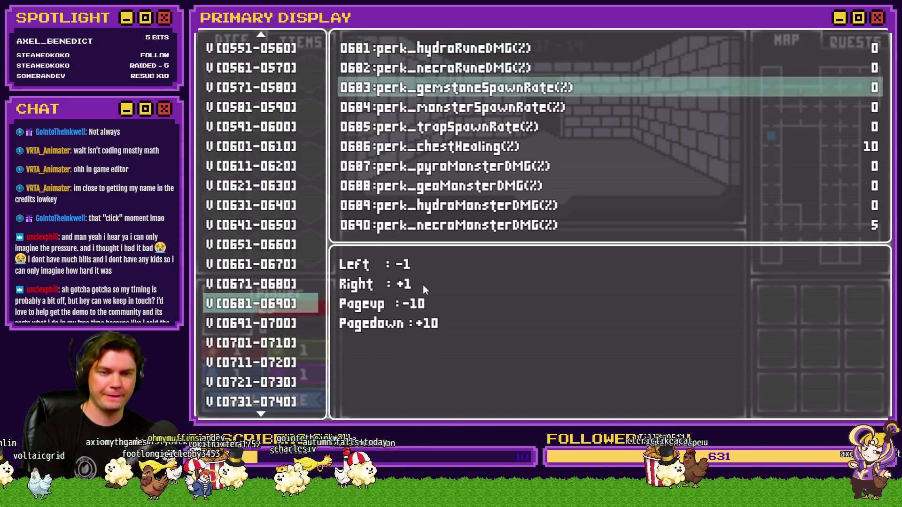
key(Left)
key(Left)
key(Left)
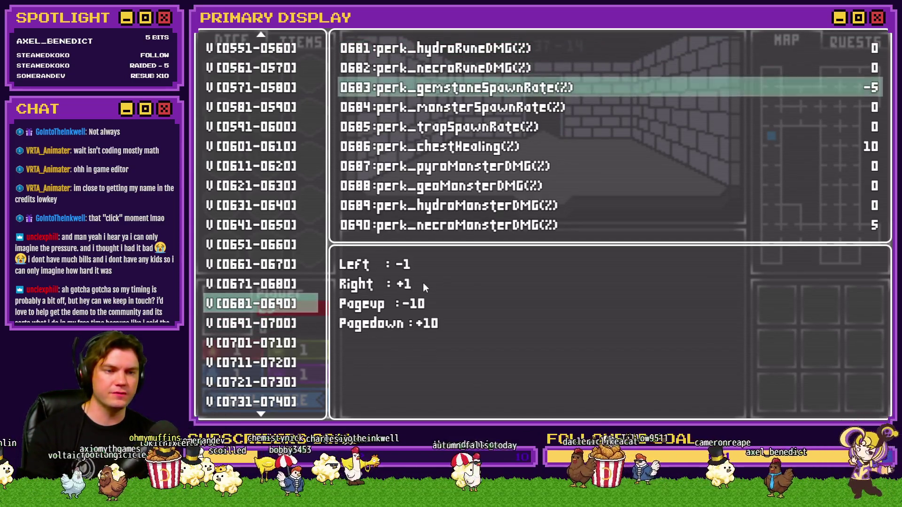
key(Escape)
scroll(257, 360, down, 18)
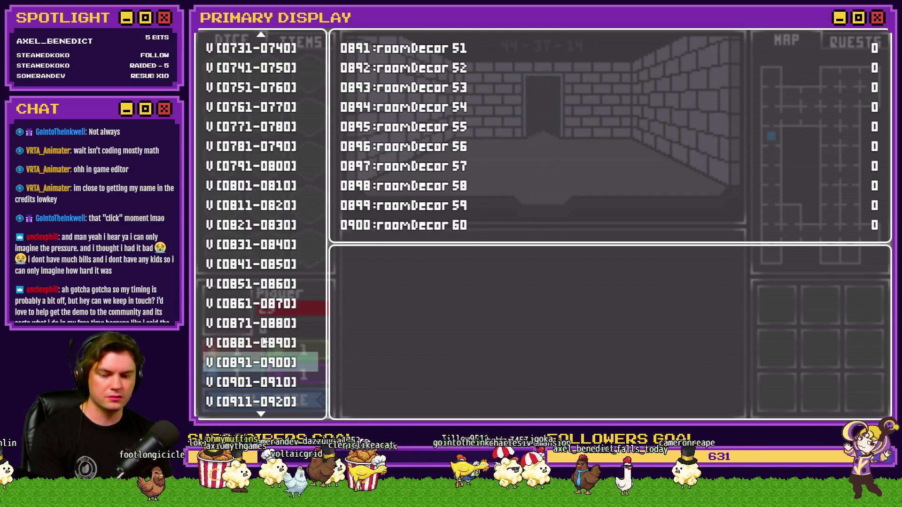
key(Escape)
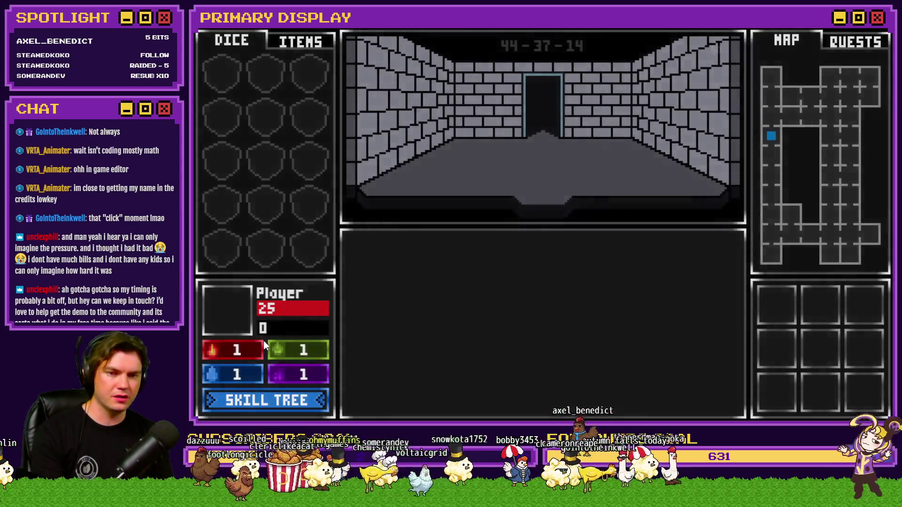
Recheck the spawn variables in the debug viewer, then exit fullscreen and close the test game
key(F1)
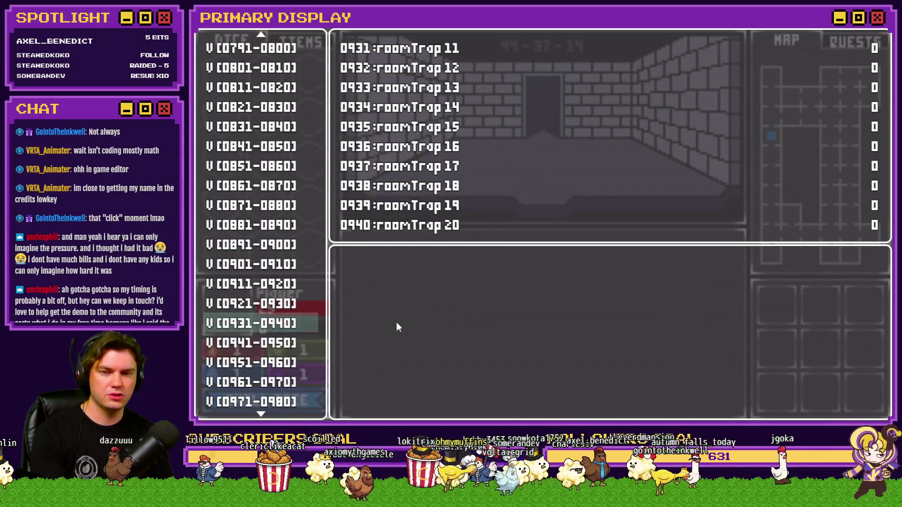
key(Up)
key(Up)
key(Up)
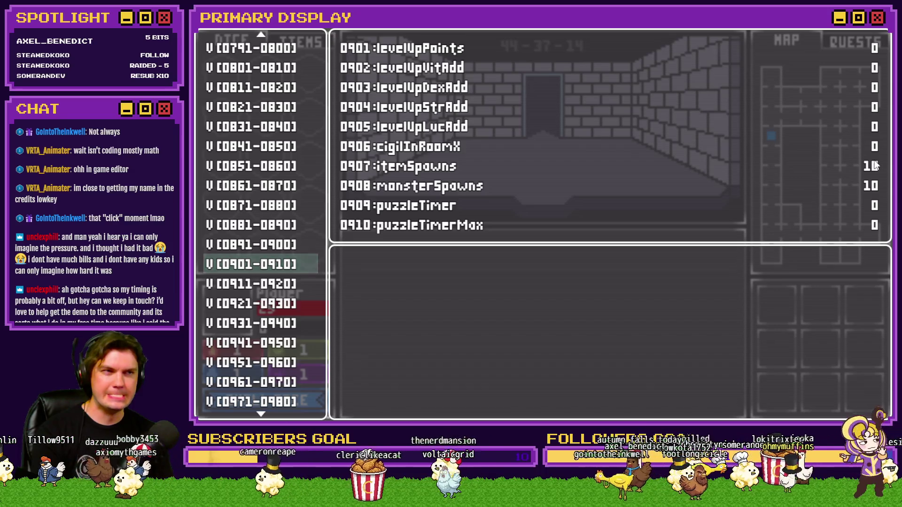
key(F4)
click(802, 63)
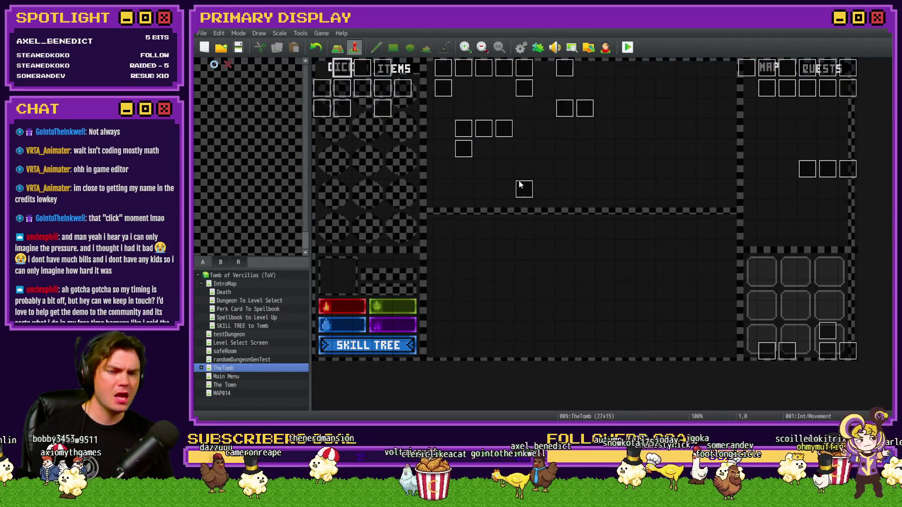
Change Math.ceil to Math.floor in RTG v2.0's itemSpawns script line
click(521, 47)
drag(768, 149, 761, 343)
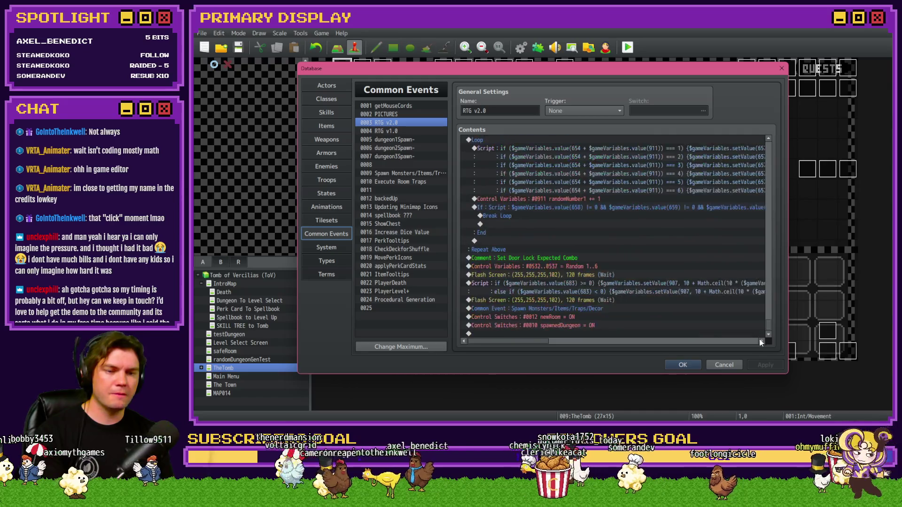
double_click(674, 282)
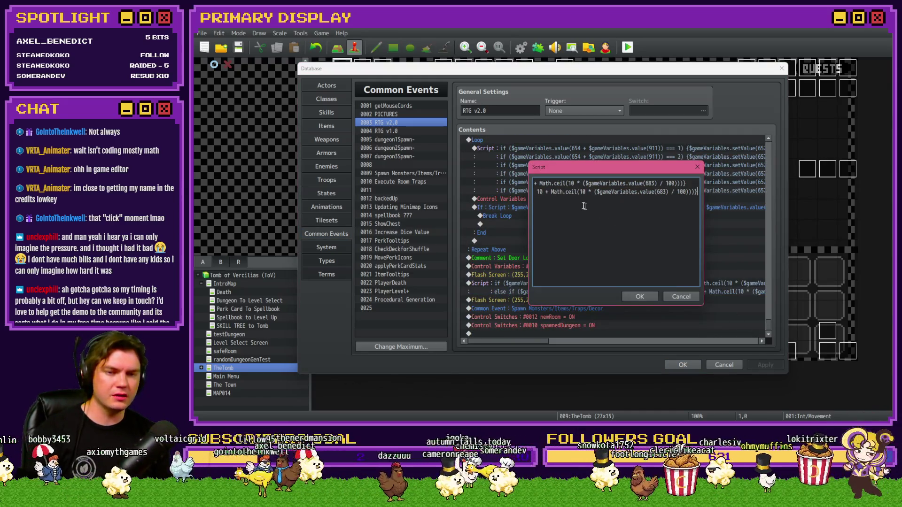
text(floor)
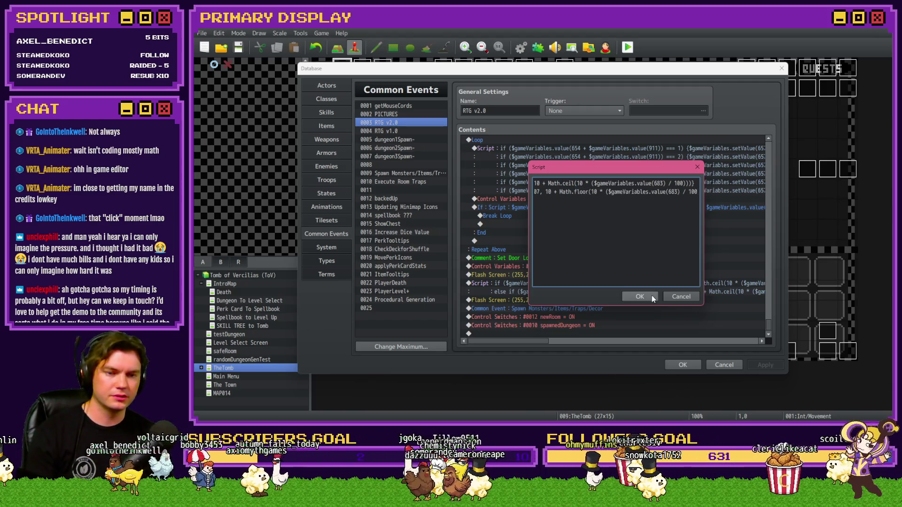
click(653, 297)
Close the database, save the game, and launch a playtest
click(683, 365)
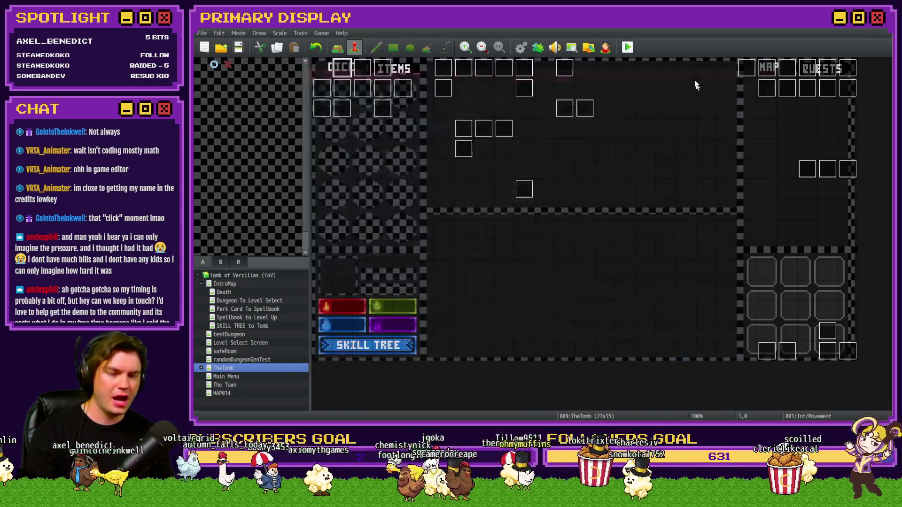
click(628, 47)
click(525, 237)
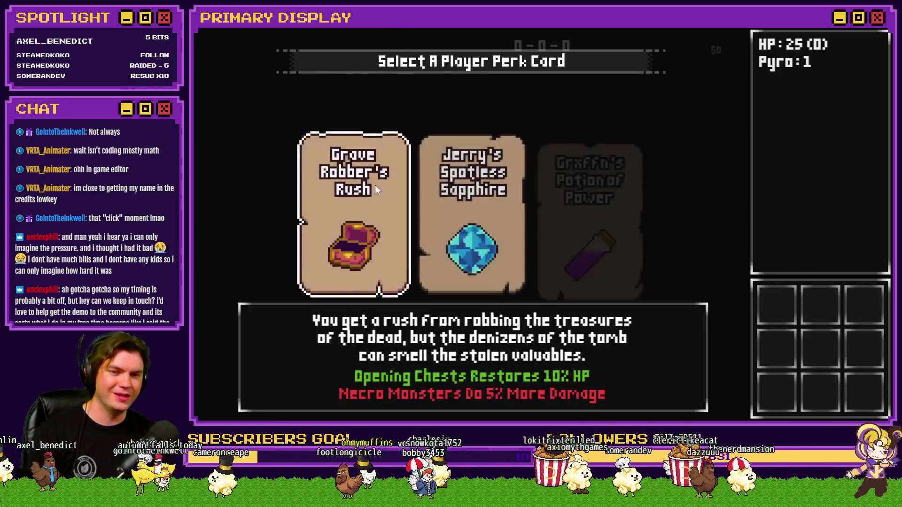
Choose Grave Robber's Rush and set perk_gemstoneSpawnRate (0683) to -5 in the debug viewer
click(369, 190)
key(F9)
scroll(234, 235, down, 6)
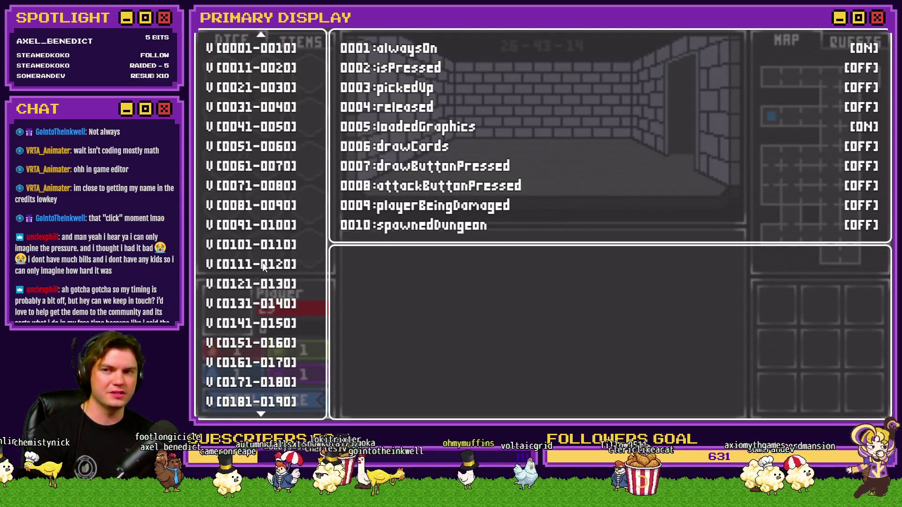
scroll(265, 267, down, 9)
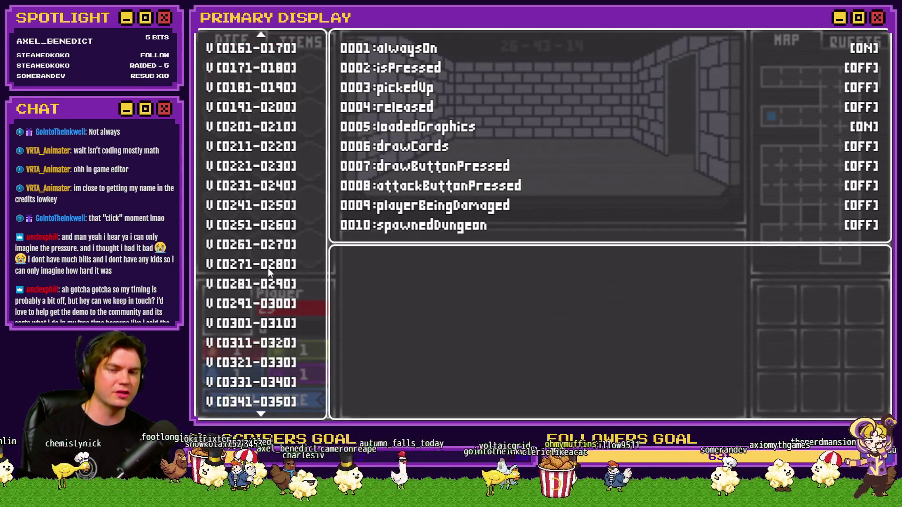
scroll(270, 270, down, 8)
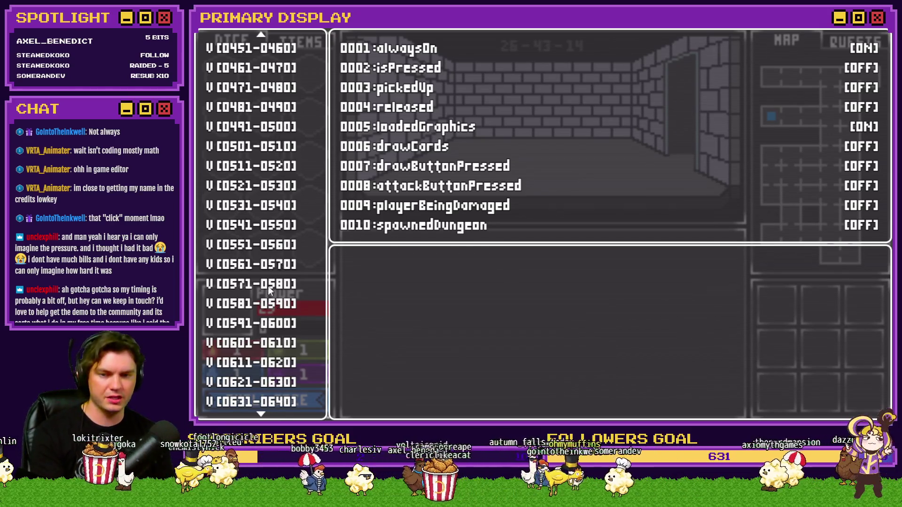
click(270, 305)
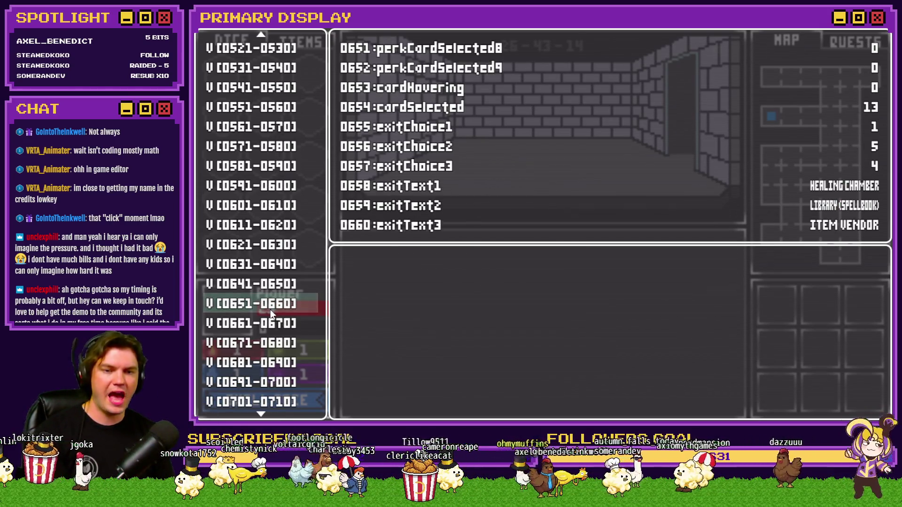
key(Down)
key(Down)
key(Down)
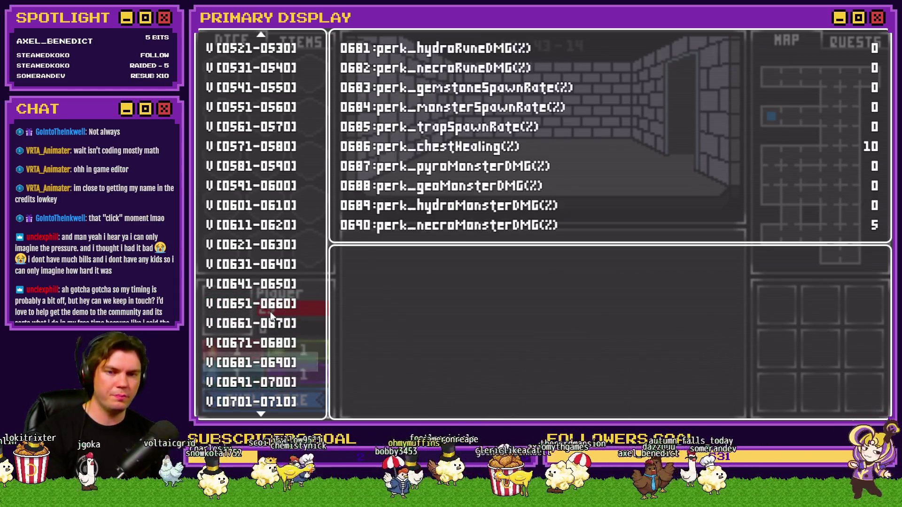
key(Return)
key(Down)
key(Down)
key(Left)
key(Left)
key(Left)
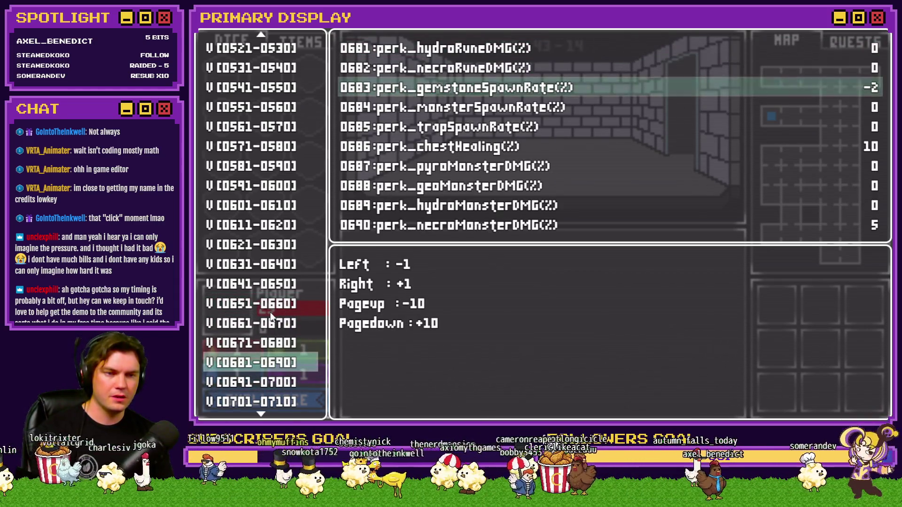
key(Left)
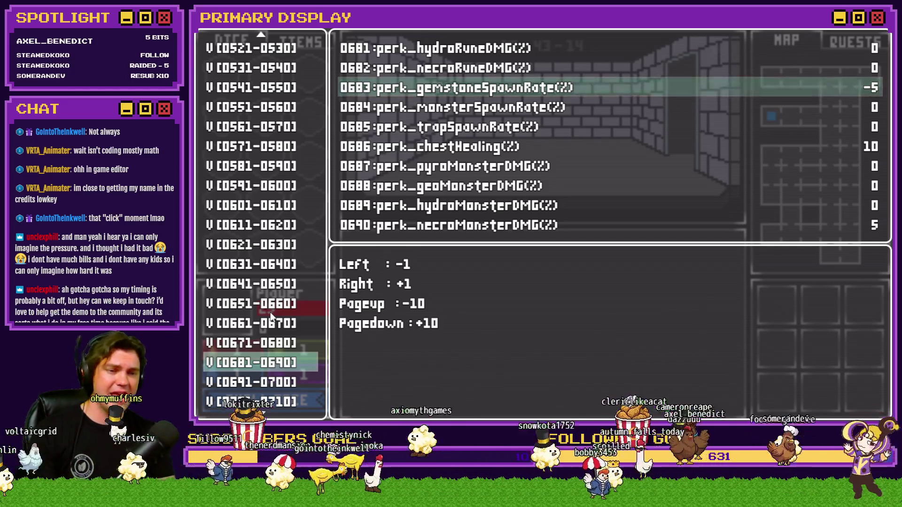
key(Escape)
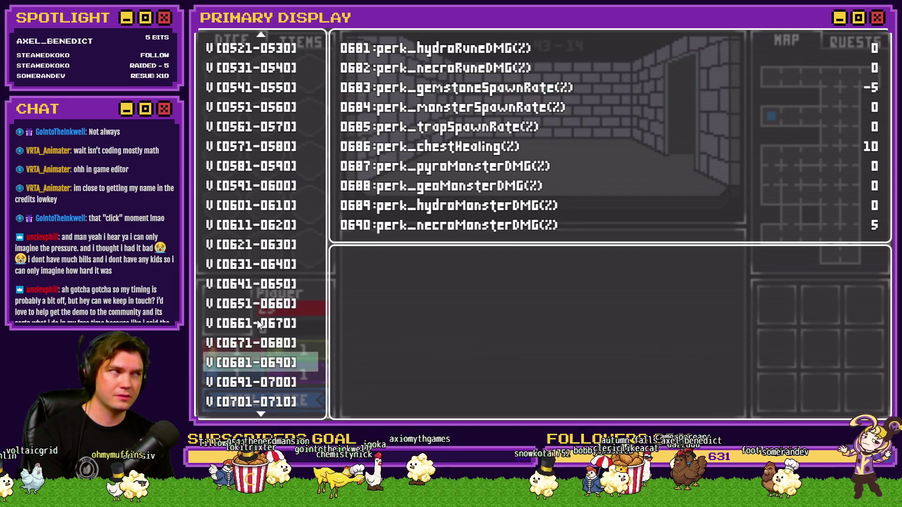
key(Escape)
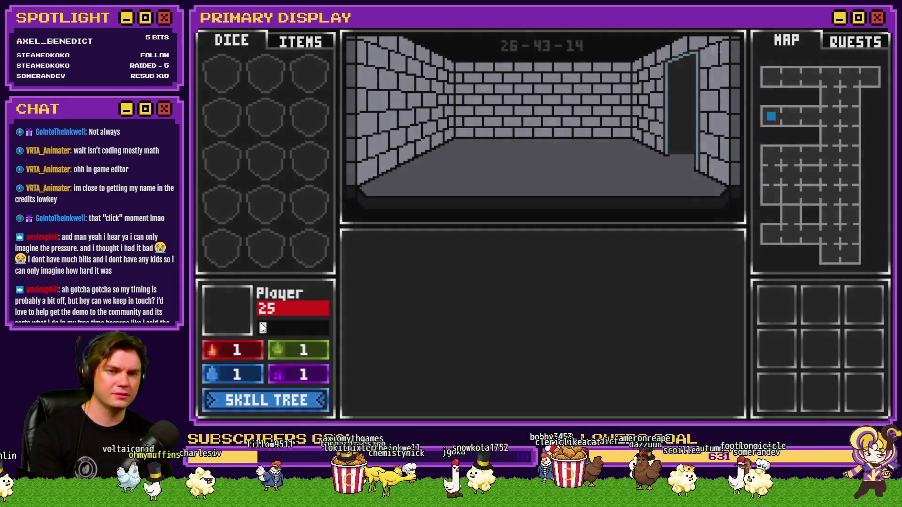
Confirm itemSpawns reads 9 in the debug viewer, then end the playtest
key(F1)
scroll(268, 348, down, 20)
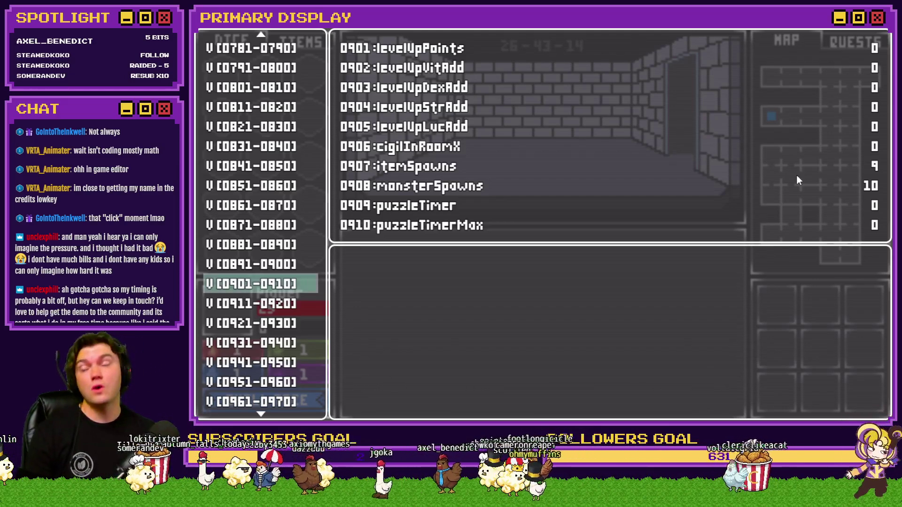
key(alt+F4)
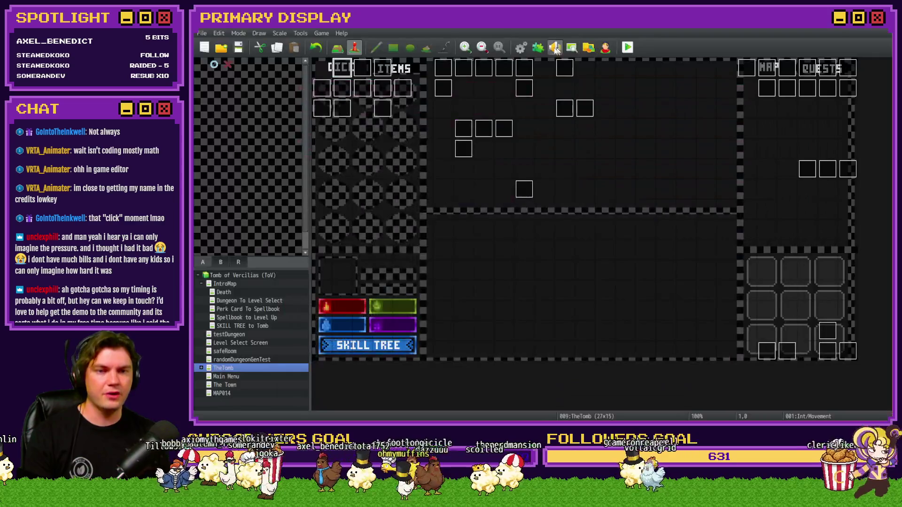
Delete both Flash Screen commands from the RTG v2.0 common event
click(520, 47)
drag(769, 155, 770, 329)
click(576, 274)
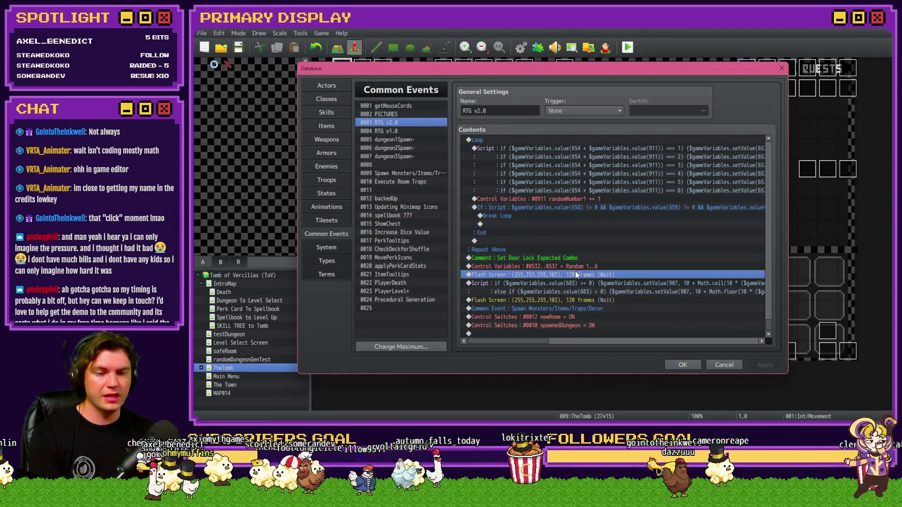
key(Delete)
click(580, 300)
key(Delete)
Paste the gemstone script above monsterSpawns and delete the perk_gemstoneSpawnRate (#0683) reset line
mouse_move(769, 325)
mouse_down()
mouse_move(785, 162)
mouse_move(698, 201)
mouse_up()
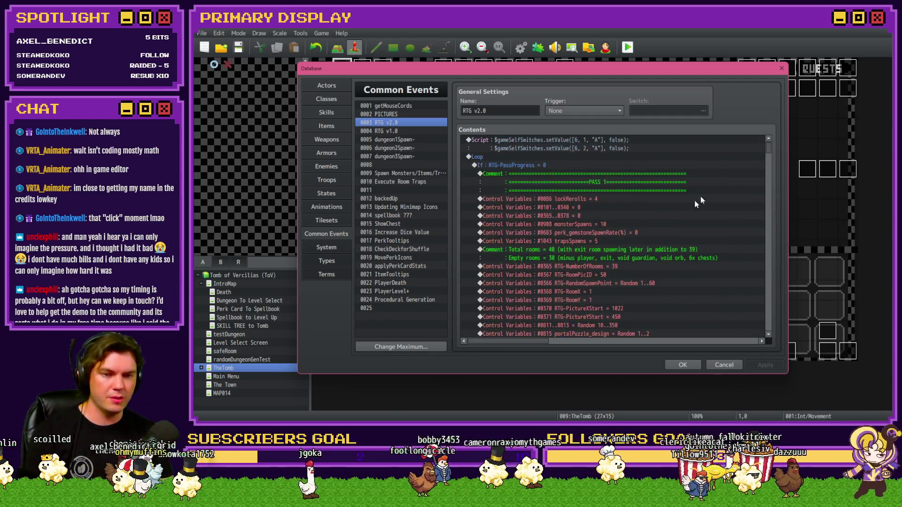
click(606, 225)
key(ctrl+v)
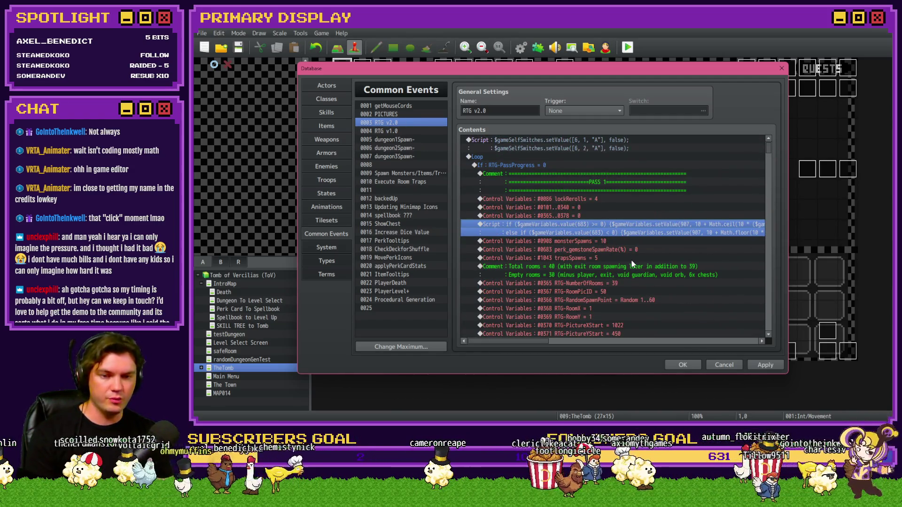
click(634, 250)
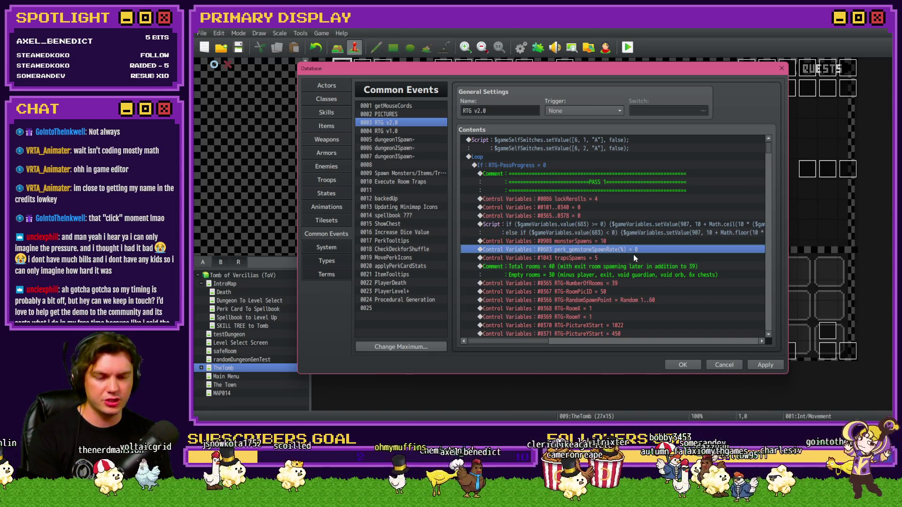
click(619, 229)
click(623, 252)
key(Delete)
Duplicate the gemstone script line and open the copy for editing
click(616, 227)
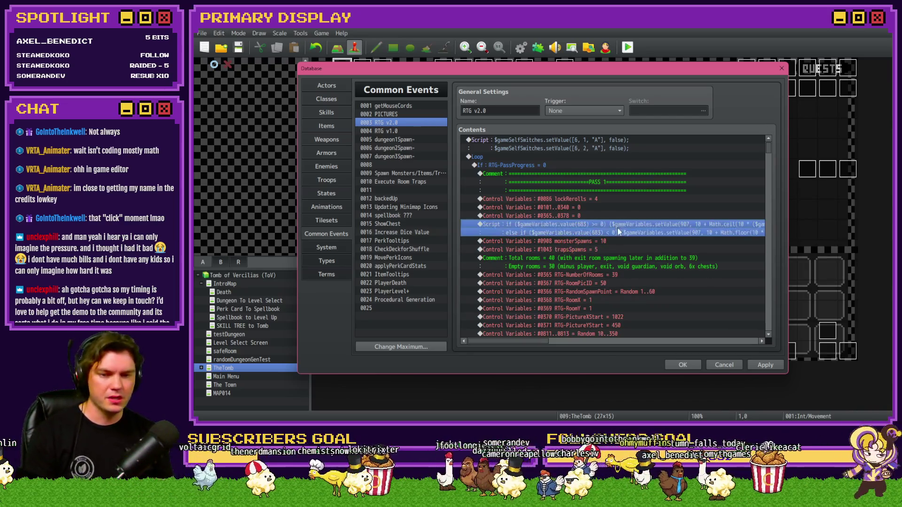
key(ctrl+c)
key(ctrl+v)
double_click(622, 243)
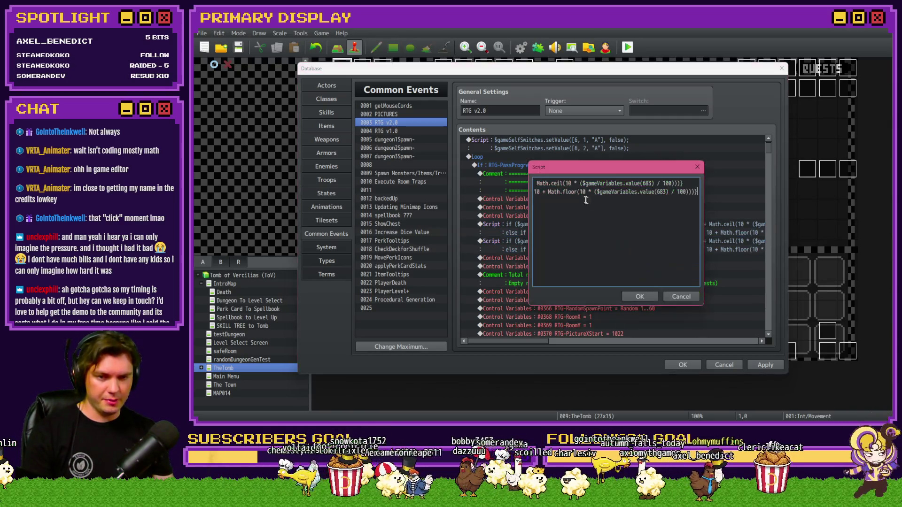
Place the caret in the duplicated script's first line, then close the script editor
click(581, 183)
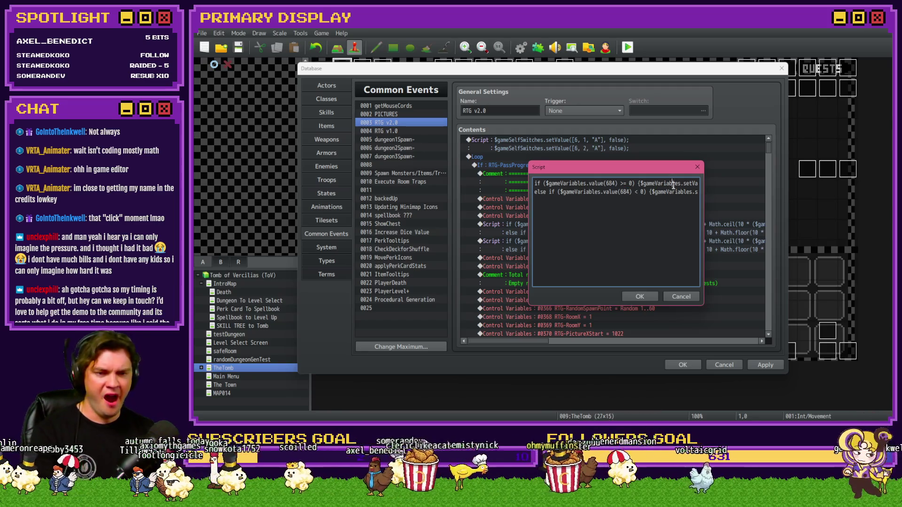
key(Right)
key(Right)
key(Right)
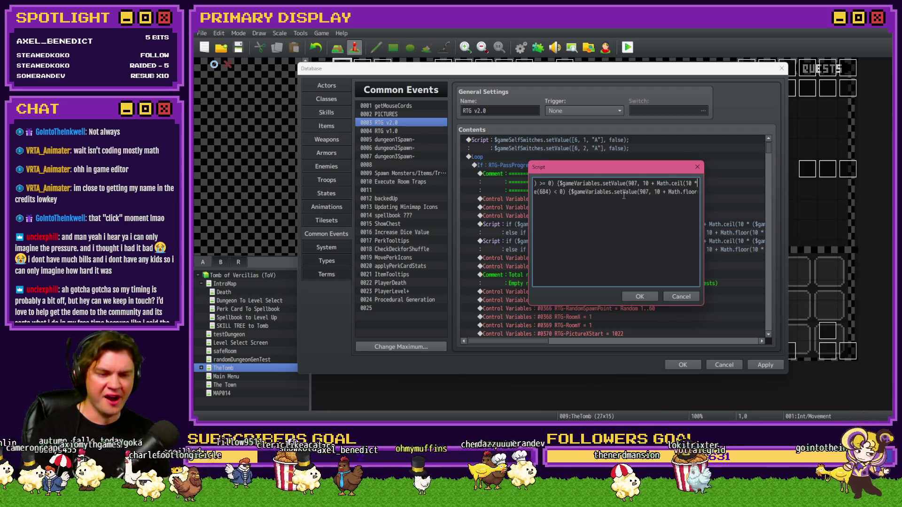
click(697, 167)
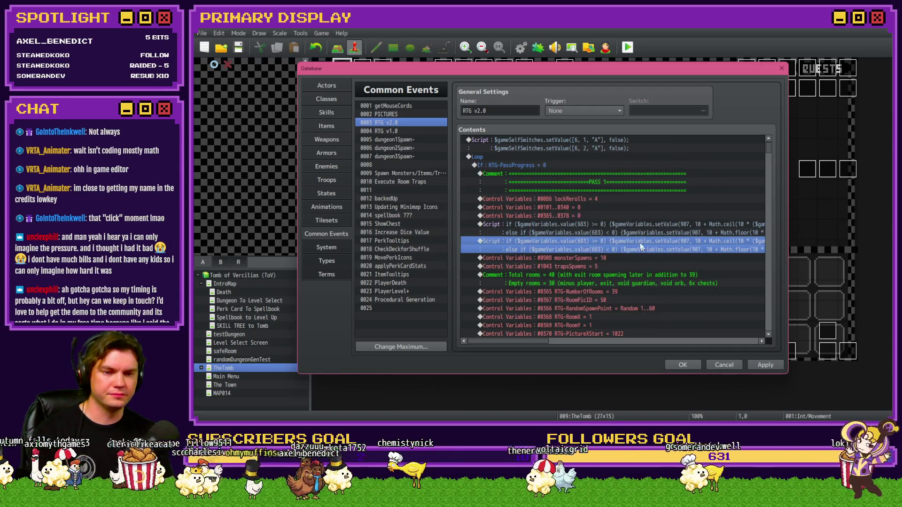
Insert a Control Variables command after the duplicated script line
click(608, 258)
click(609, 228)
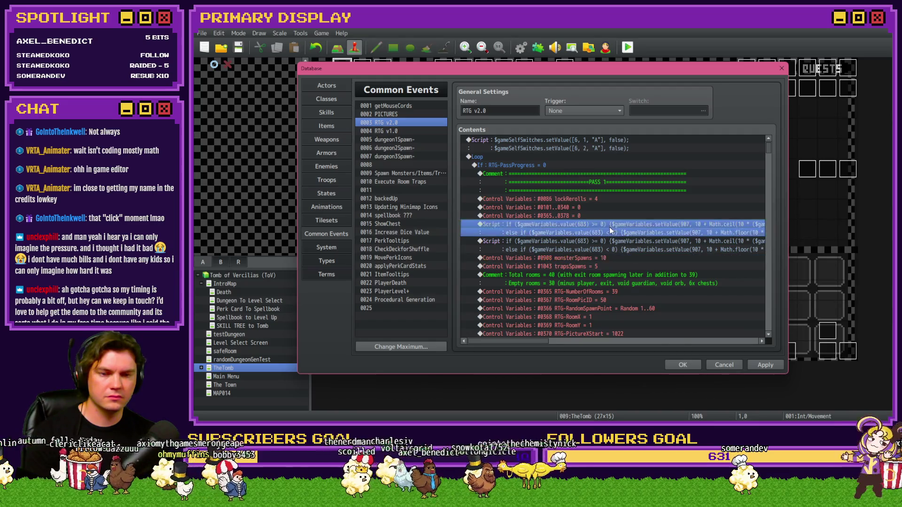
key(Insert)
click(577, 222)
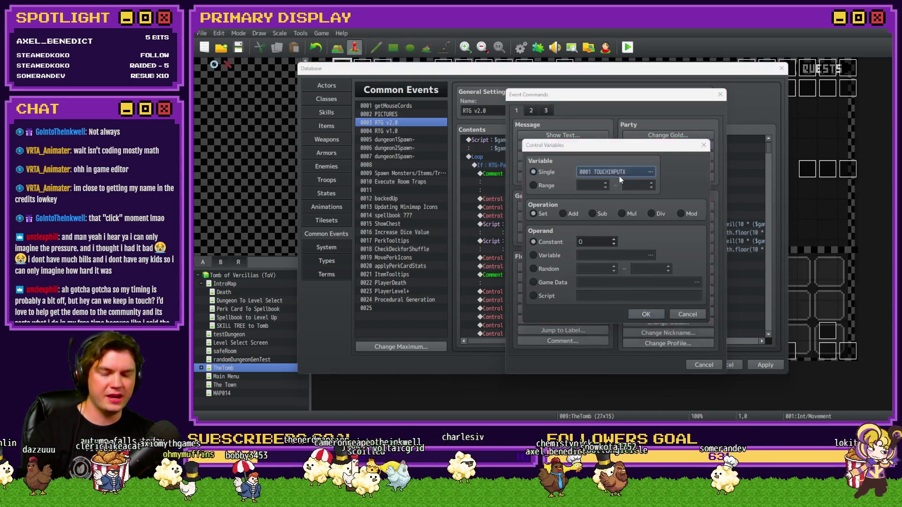
Point the Control Variables command at perk_monsterSpawnRate (0684) and add another gemstone script copy
click(620, 177)
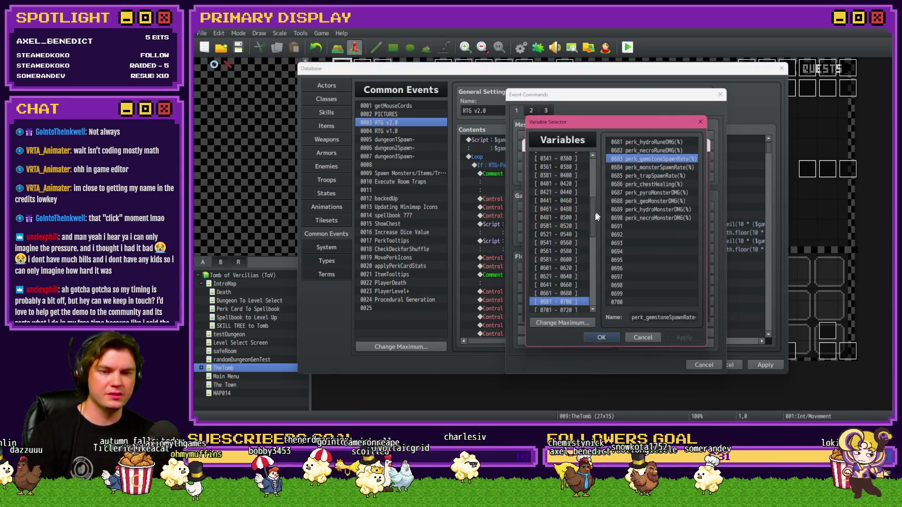
click(646, 168)
click(602, 338)
click(639, 329)
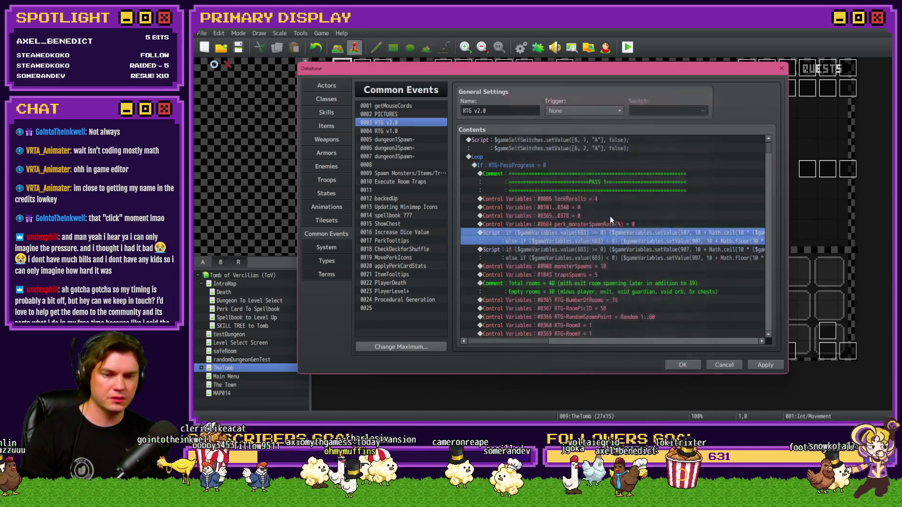
Change value(683) to value(684) in the copied script's formulas and confirm
double_click(608, 248)
key(ctrl+z)
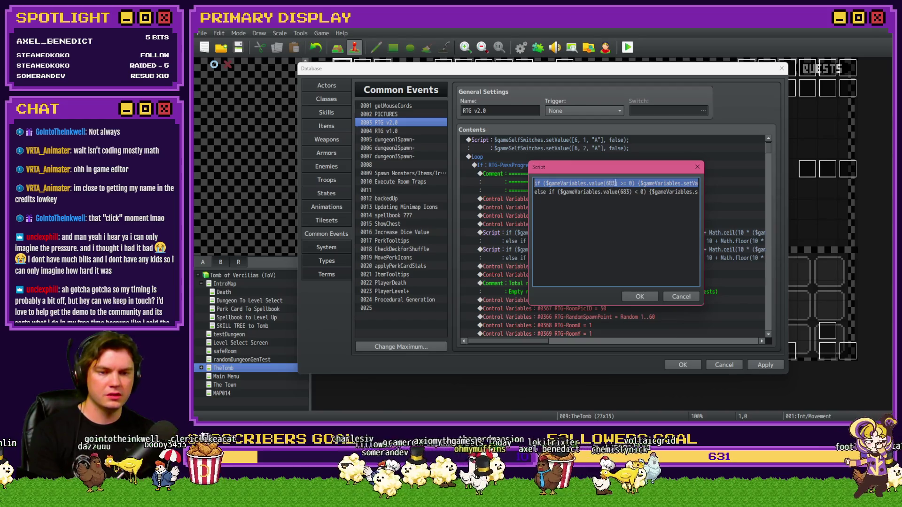
click(615, 183)
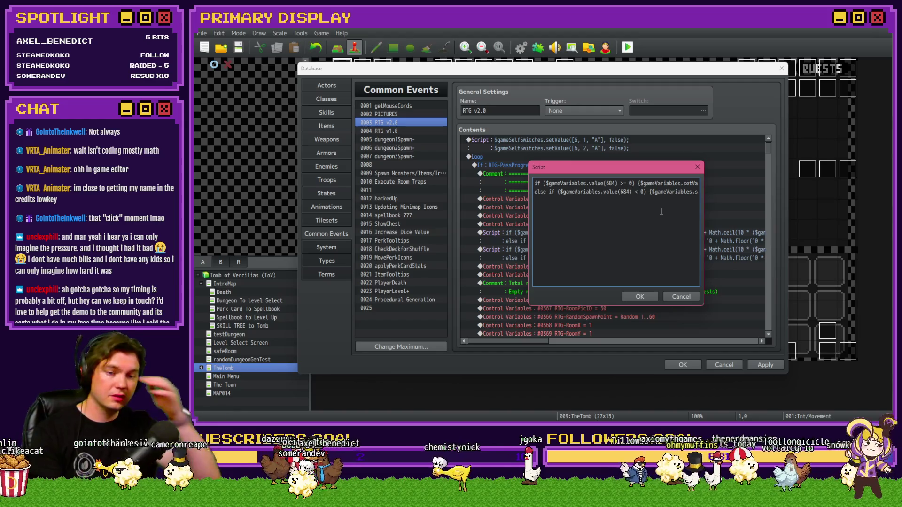
key(Right)
key(Right)
key(Right)
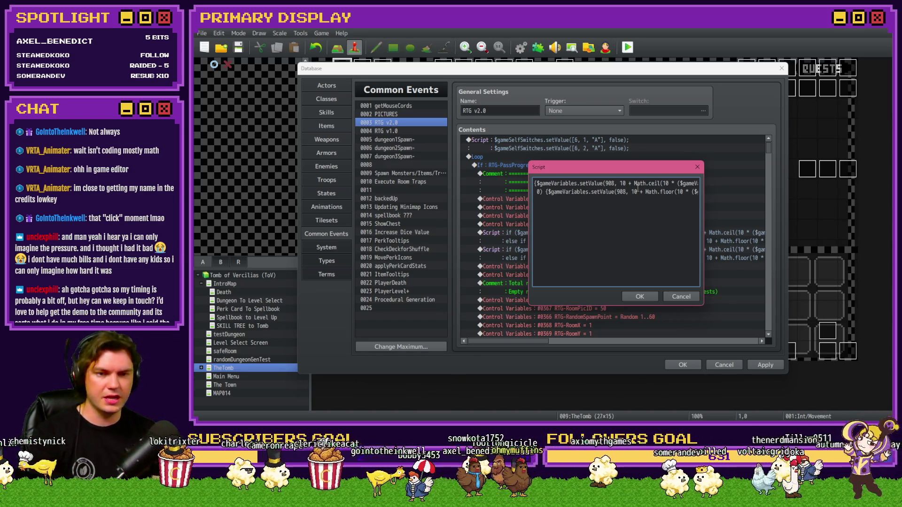
key(Right)
key(Right)
key(Right)
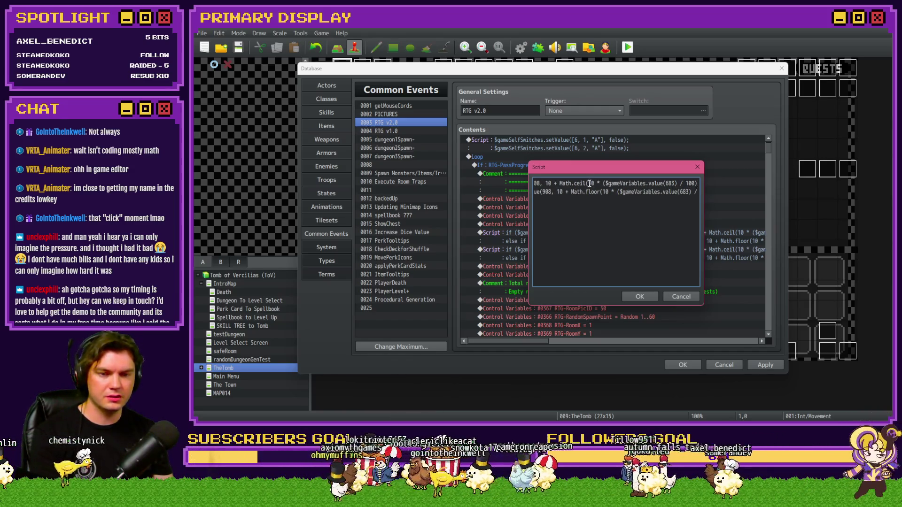
key(Right)
key(Right)
key(Right)
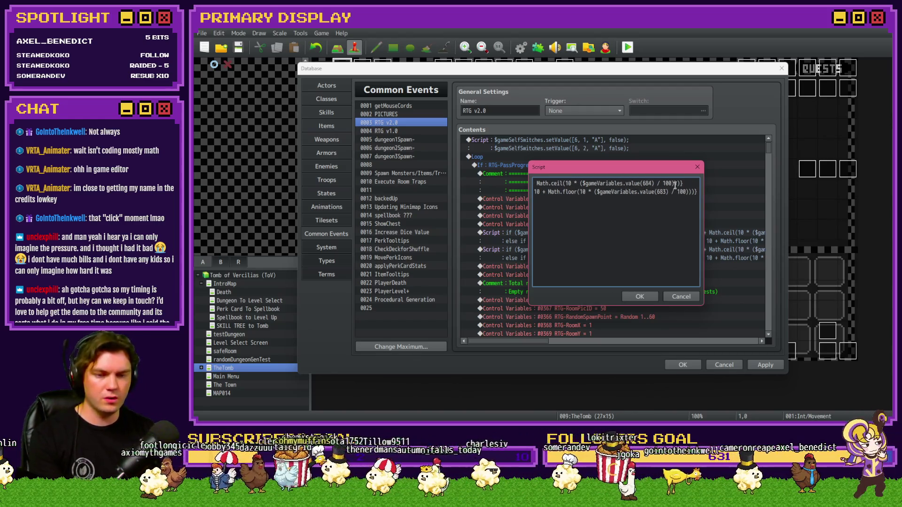
key(BackSpace)
text(4)
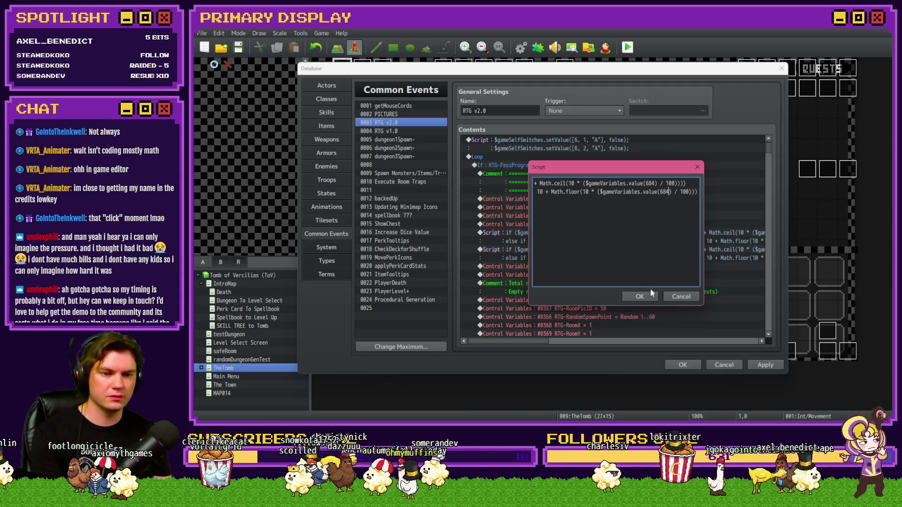
click(648, 296)
Duplicate the perk_monsterSpawnRate reset command and open the copy
click(629, 224)
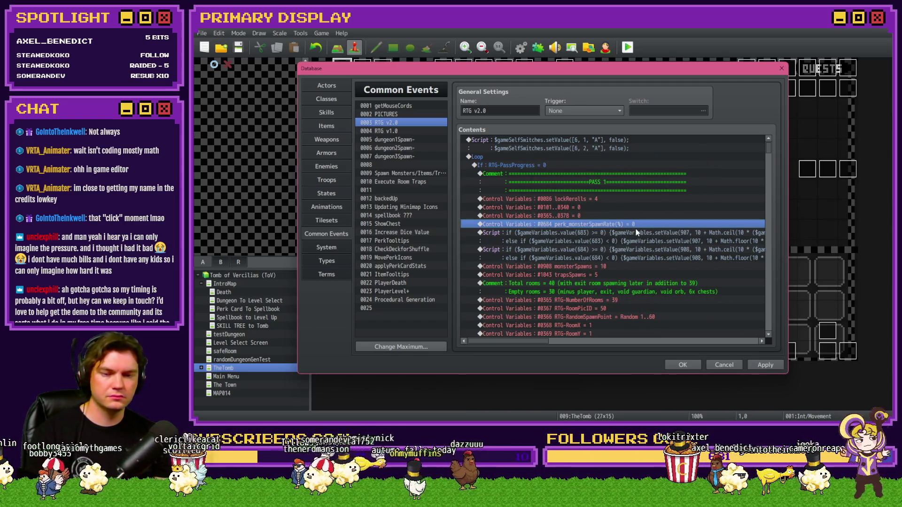
key(ctrl+c)
key(ctrl+v)
double_click(638, 235)
Browse the Variable Selector's ranges for the trap spawn variable
click(622, 174)
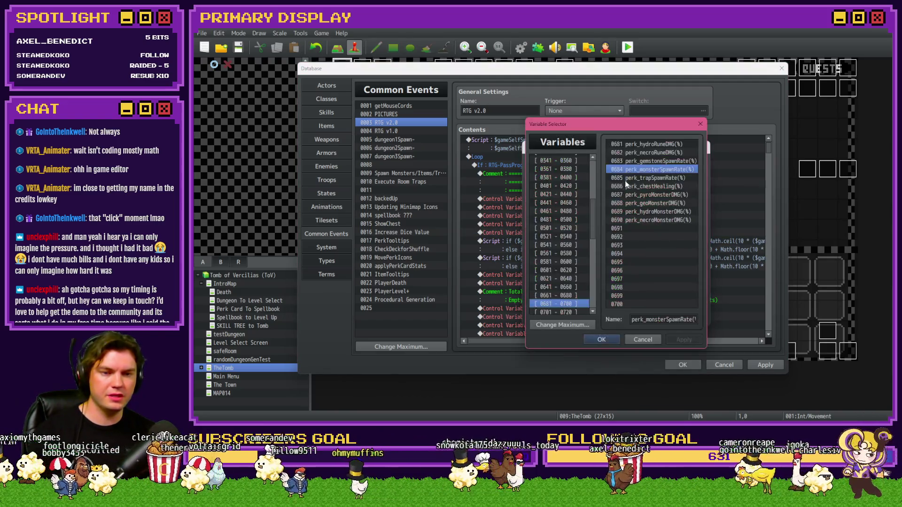
click(639, 180)
scroll(564, 285, down, 7)
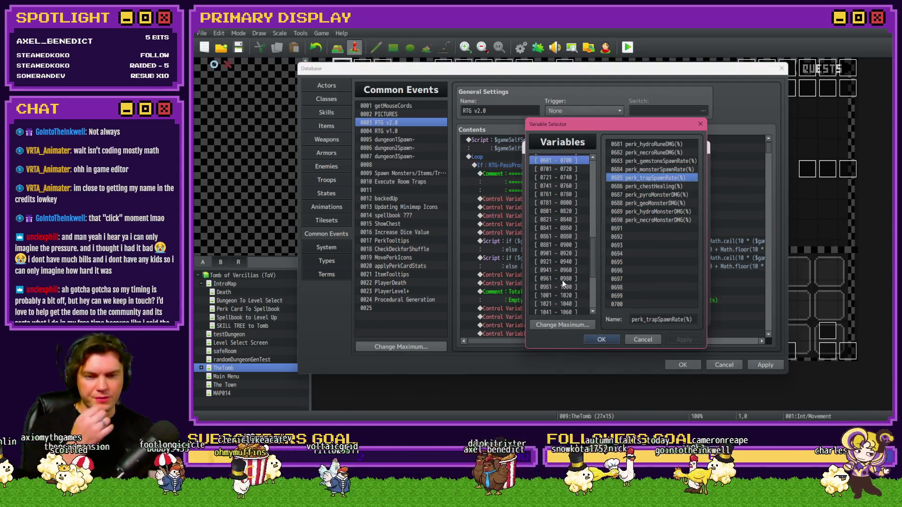
click(568, 178)
key(Up)
key(Up)
key(Up)
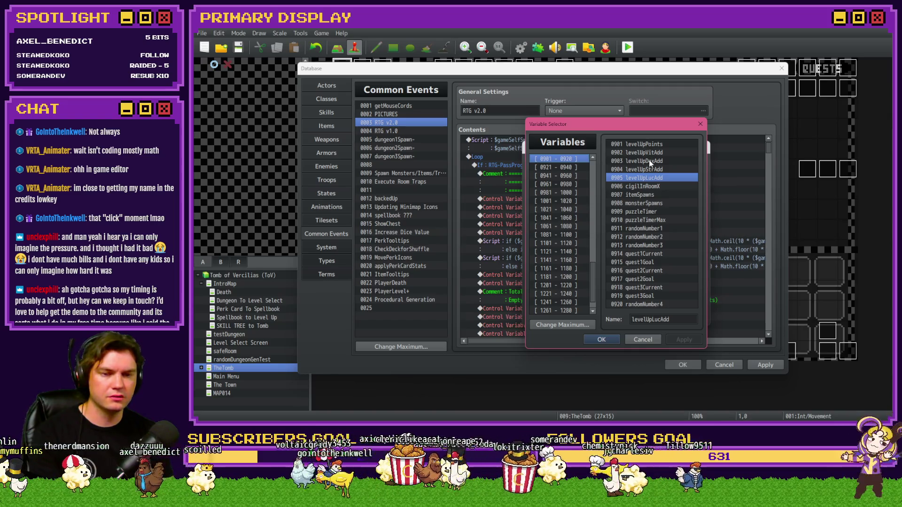
click(654, 205)
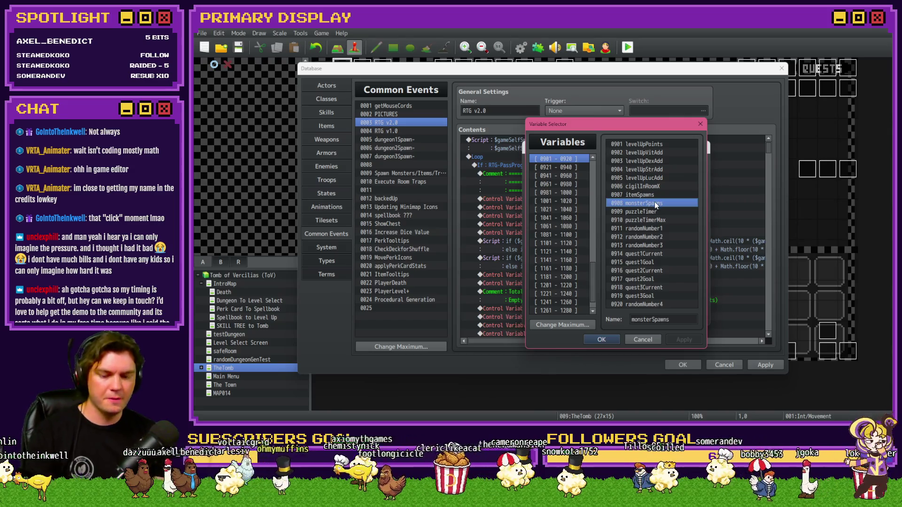
Search for 'spawns', choose 1043 trapsSpawns, and confirm the trapsSpawns = 0 command
key(ctrl+f)
text(trapspawn)
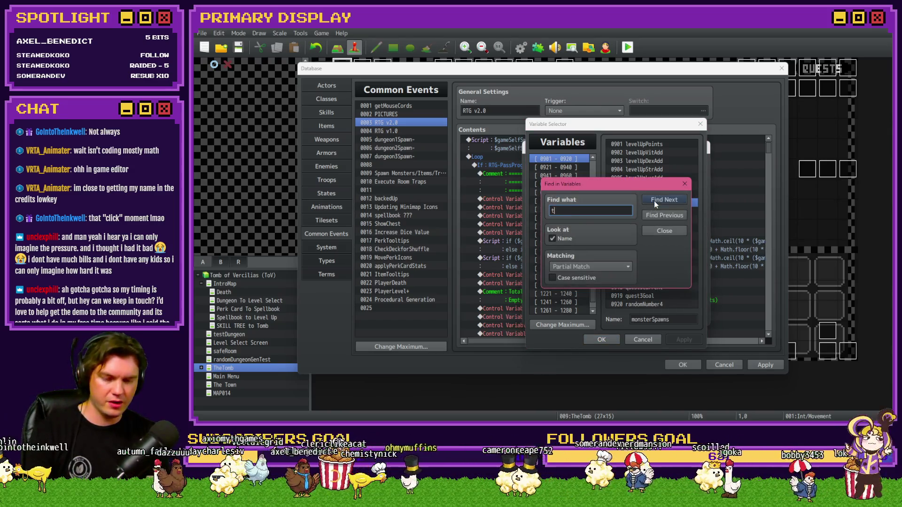
click(654, 201)
key(Return)
text(s)
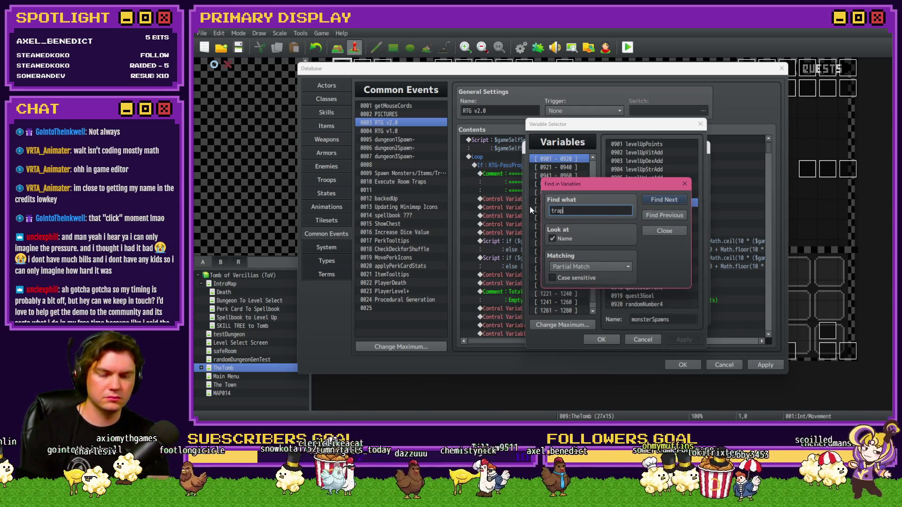
key(BackSpace)
key(BackSpace)
key(BackSpace)
text(spawns)
key(Return)
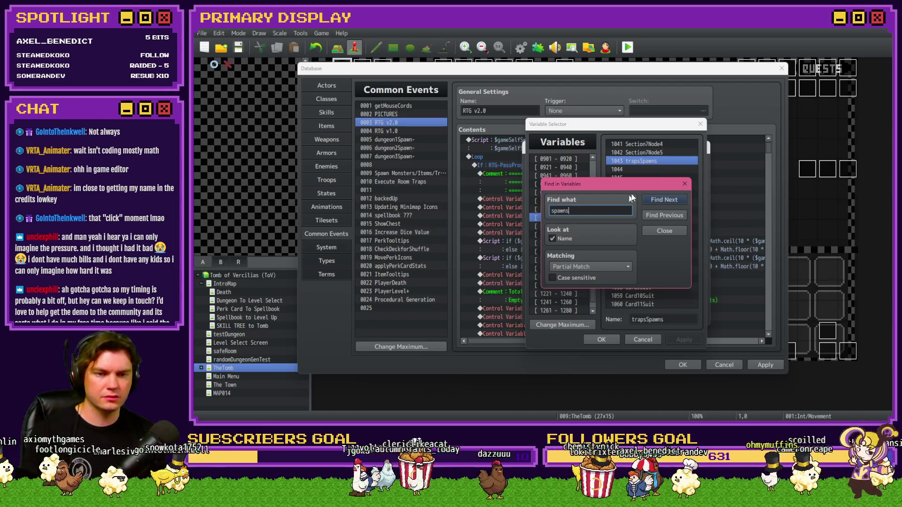
click(684, 185)
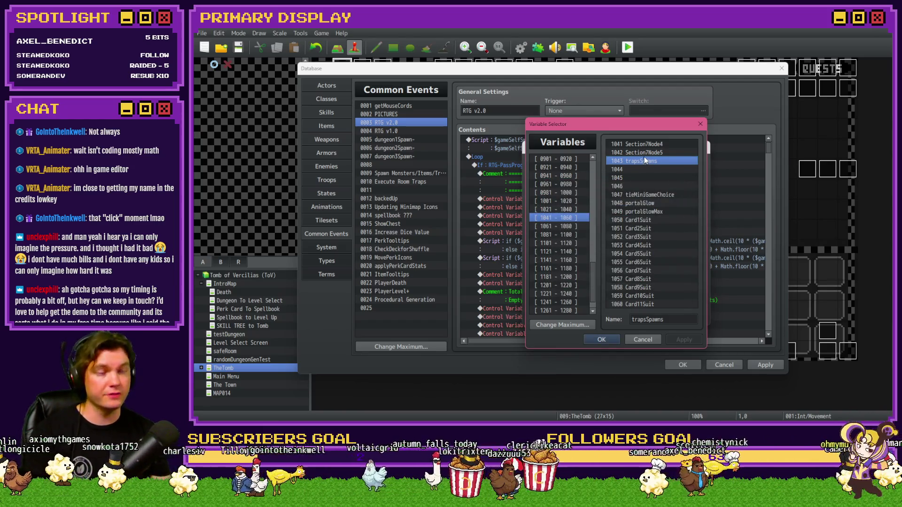
key(Up)
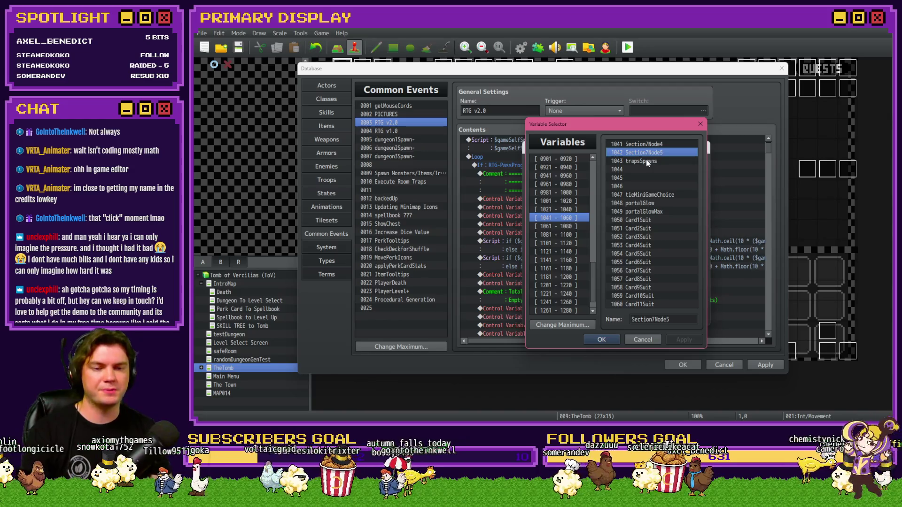
double_click(647, 161)
click(646, 316)
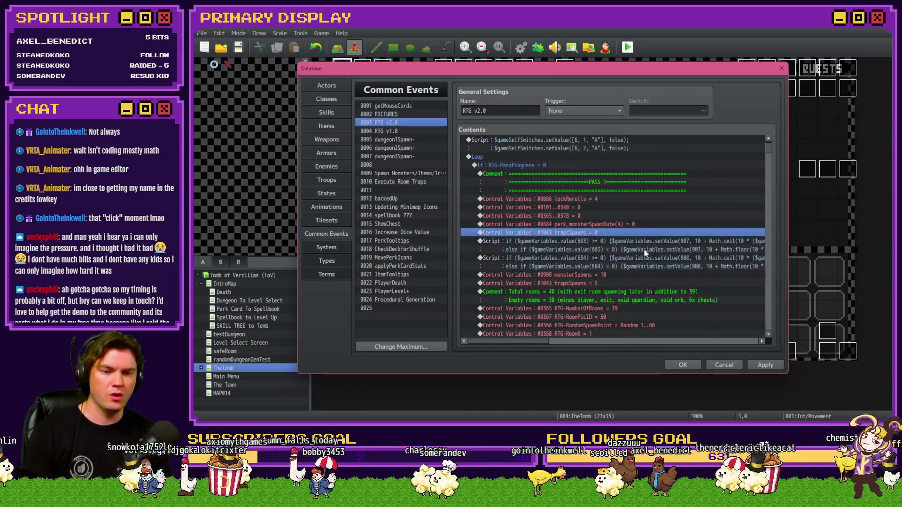
click(646, 259)
click(619, 274)
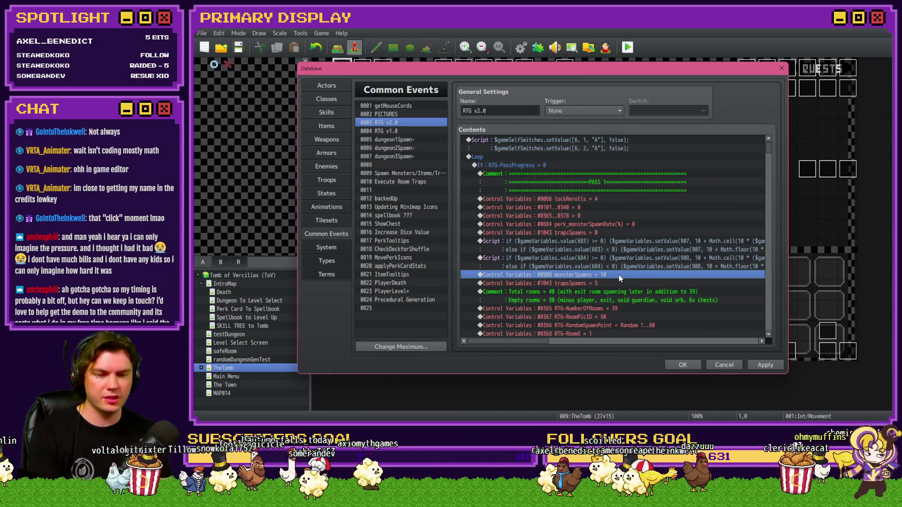
Remove the monsterSpawns = 10 and trapsSpawns = 5 rows and paste another spawn-rate script
key(Delete)
key(Delete)
click(610, 266)
key(ctrl+c)
key(ctrl+v)
Try changing the third script's value(684) to 685, cancel, and reopen it
double_click(616, 261)
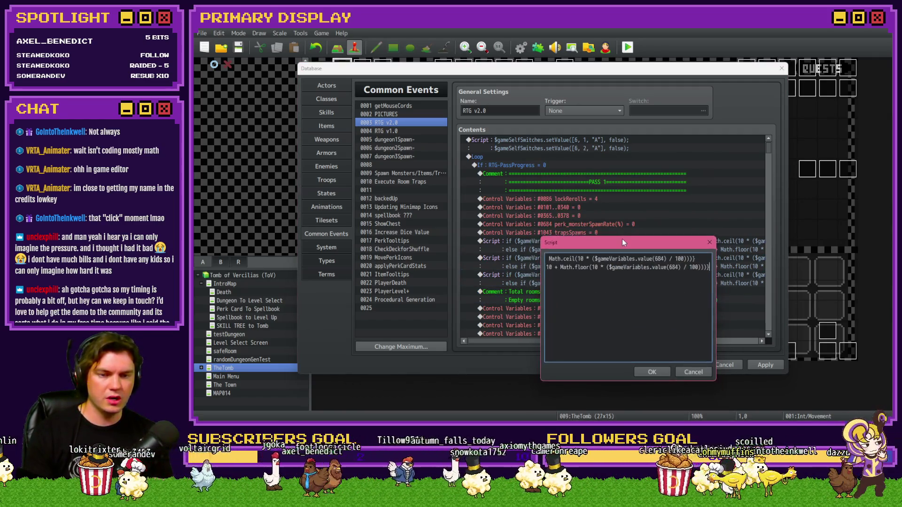
key(ctrl+a)
key(ctrl+v)
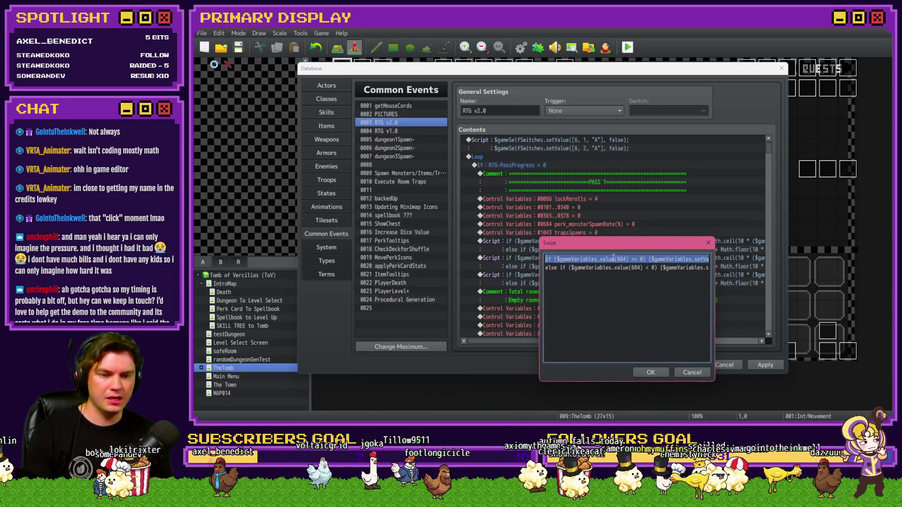
click(615, 259)
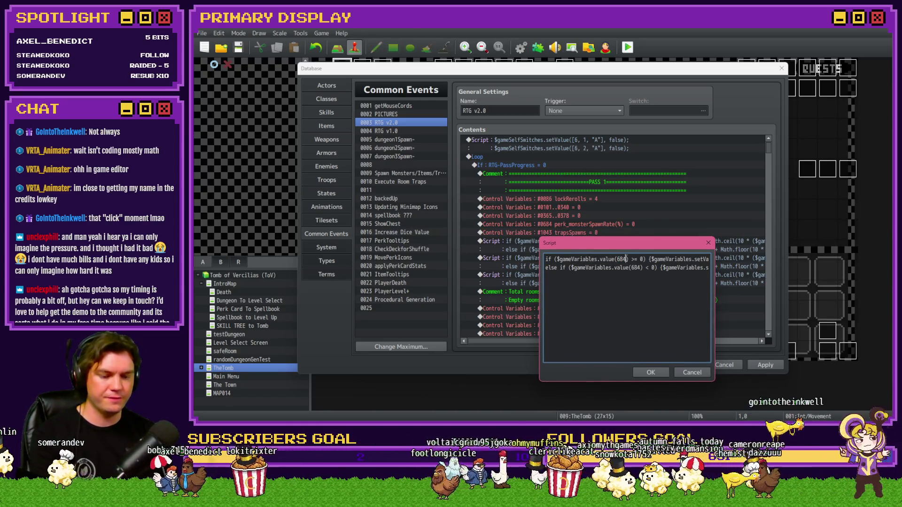
key(BackSpace)
text(5)
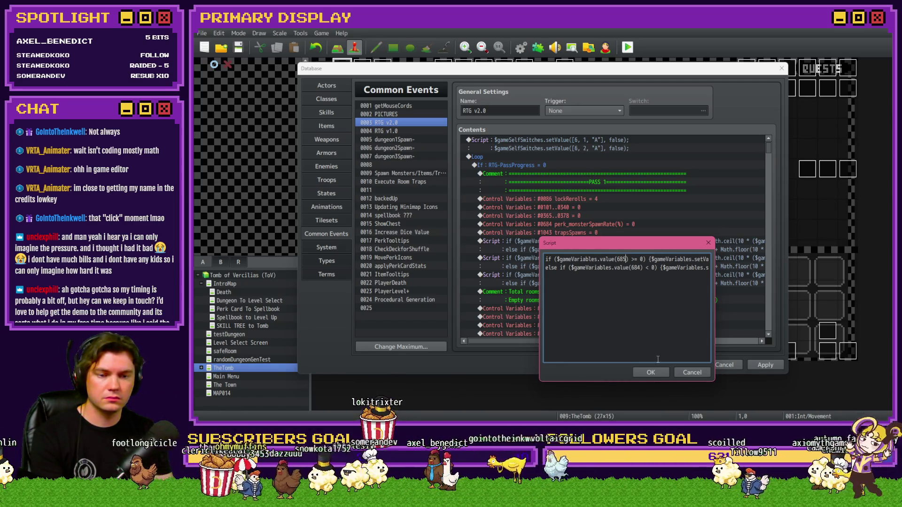
click(680, 372)
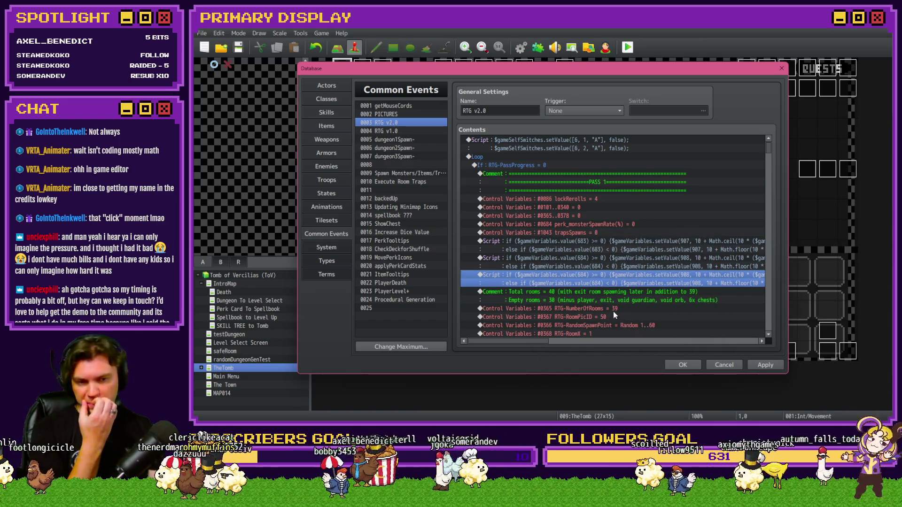
double_click(597, 275)
Replace the trailing 4 with 5 in the first variable number on both script lines
click(640, 296)
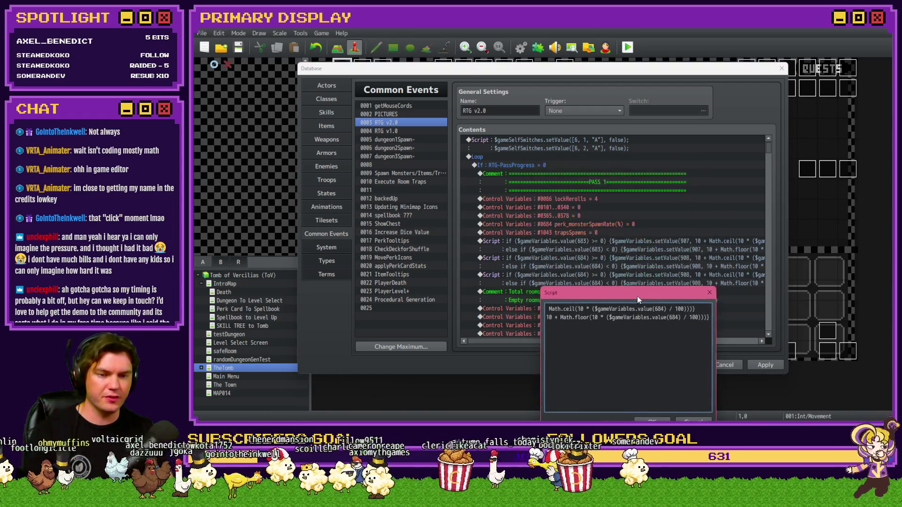
click(630, 312)
key(BackSpace)
text(5)
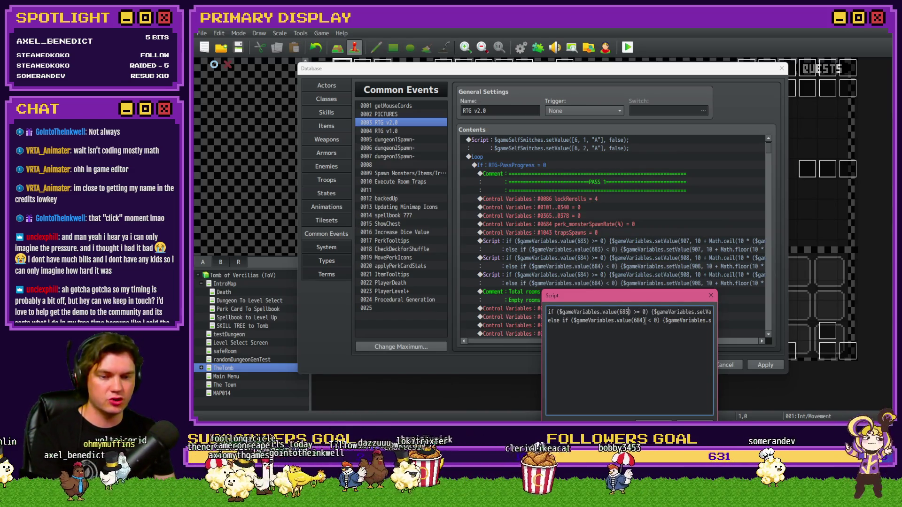
click(644, 320)
key(BackSpace)
text(5)
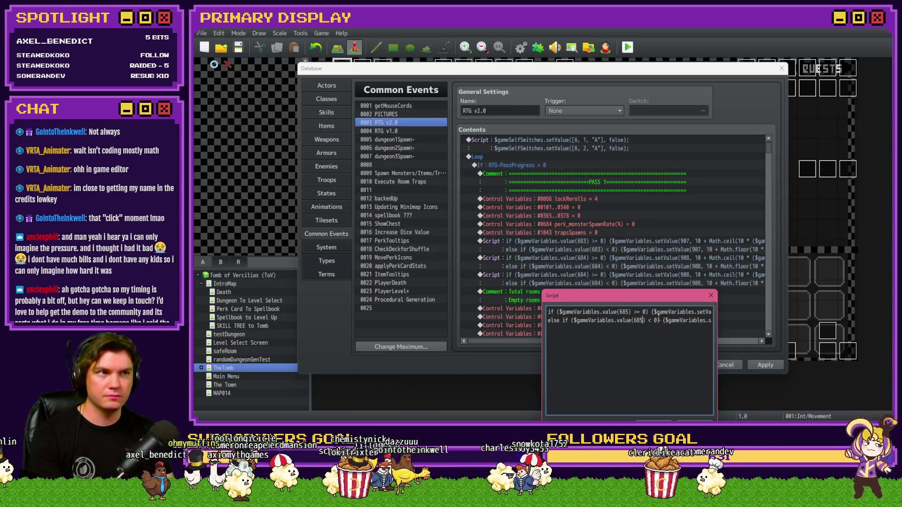
key(Right)
key(Right)
key(Right)
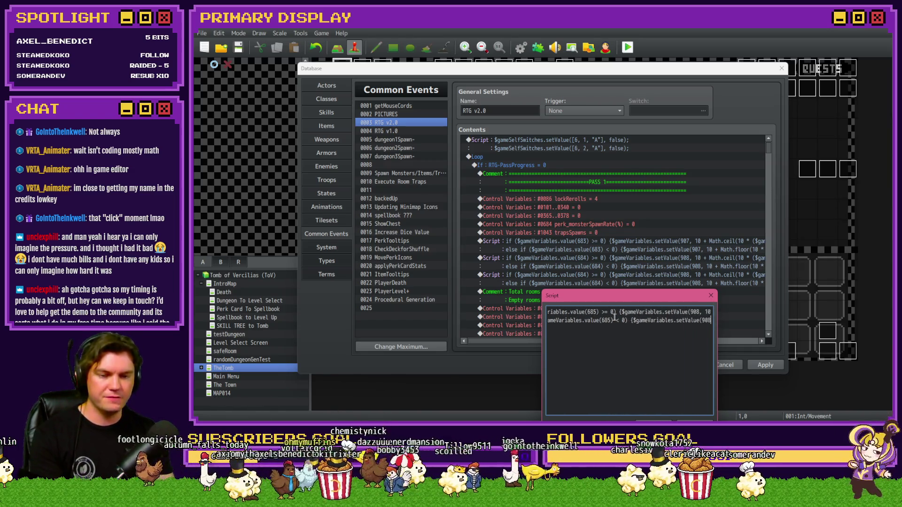
key(Right)
key(Right)
key(Right)
key(Right)
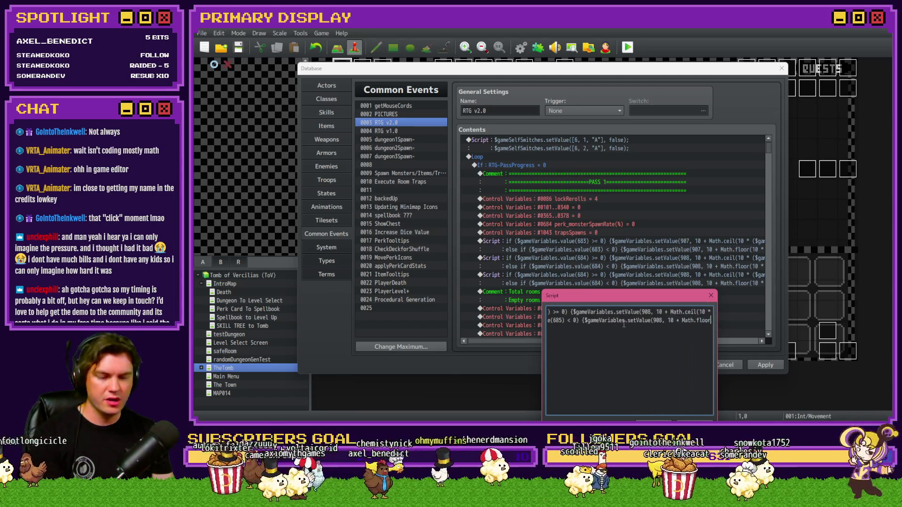
Set line one's target variable to 1043 and both lines' base value to 5
double_click(616, 312)
text(10)
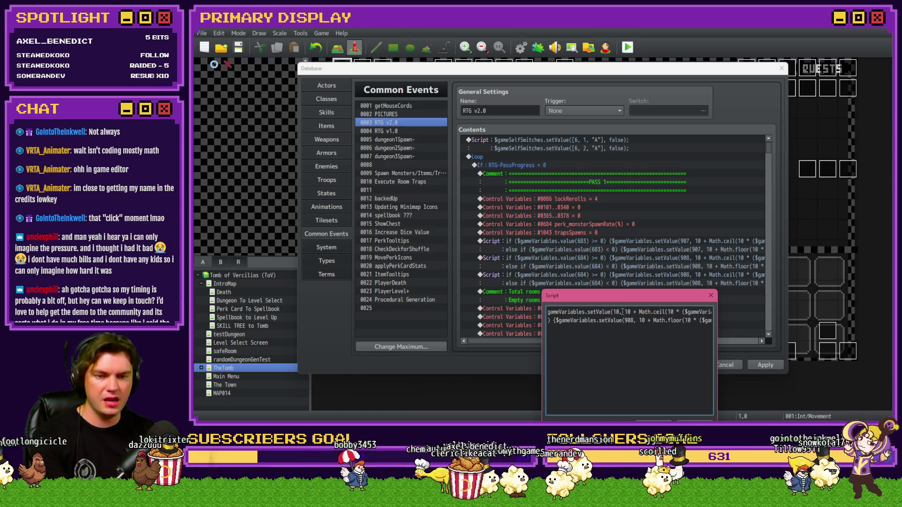
text(43)
double_click(628, 320)
text(1043)
double_click(633, 312)
text(5)
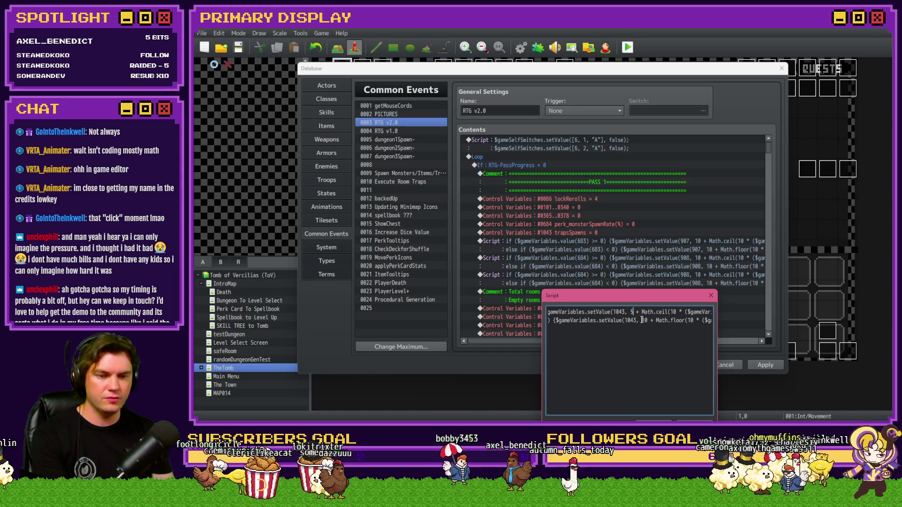
double_click(642, 320)
text(5)
Change the Math.ceil and Math.floor multipliers from 10 to 5
double_click(673, 312)
text(5)
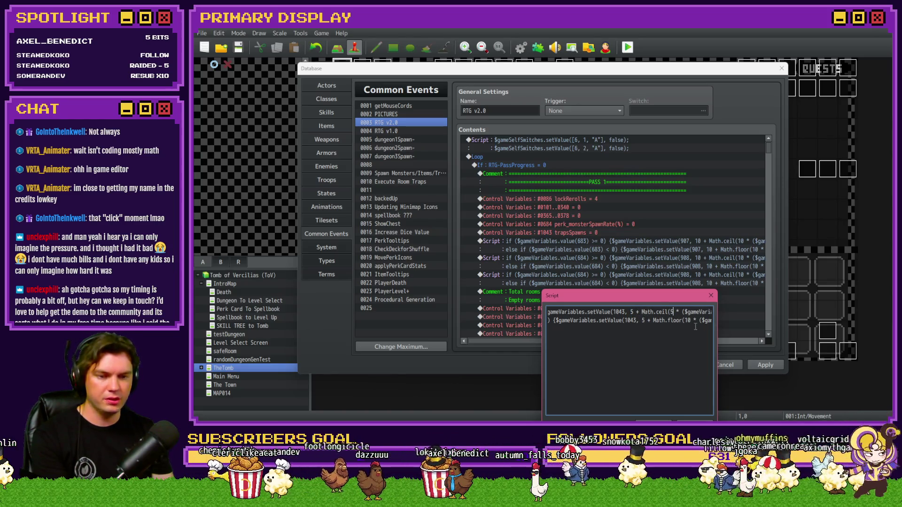
double_click(685, 320)
text(5)
scroll(689, 320, right, 5)
Change both lines' source variable from 684 to 685 and confirm the script
click(665, 312)
key(shift+Left)
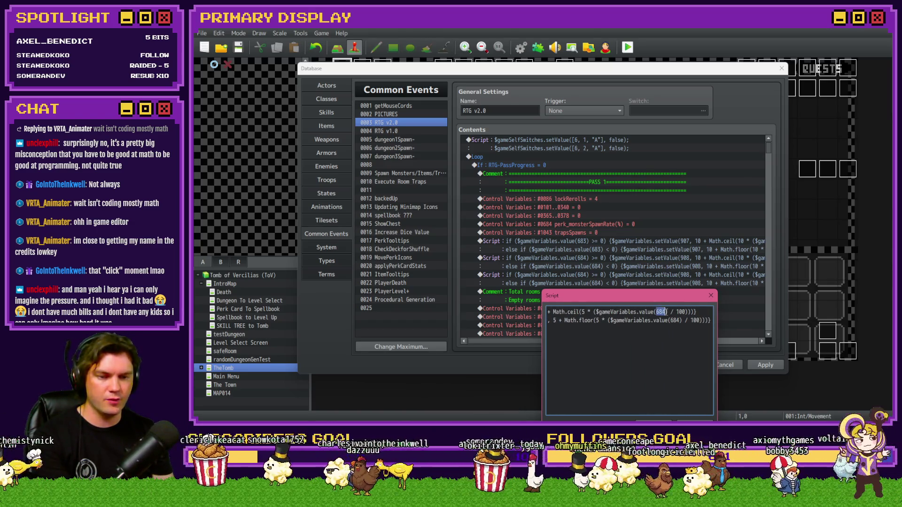
text(5)
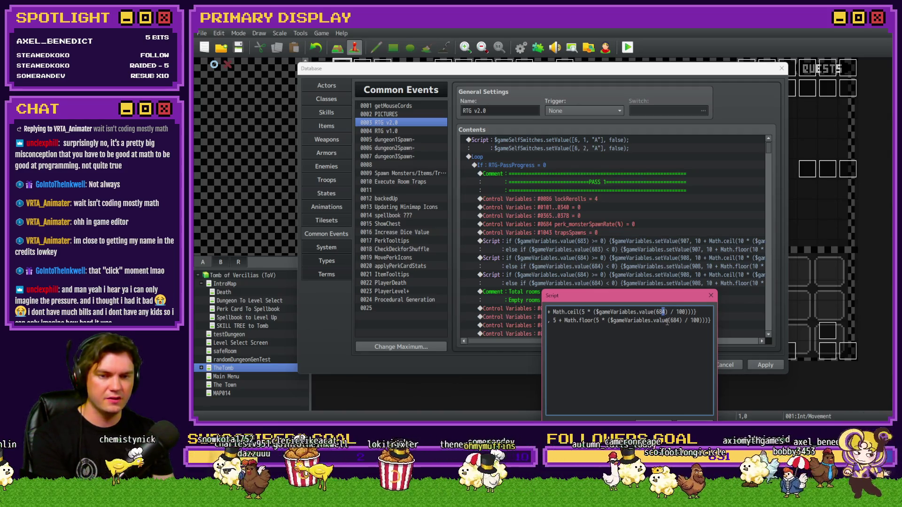
click(679, 320)
key(shift+Left)
text(5)
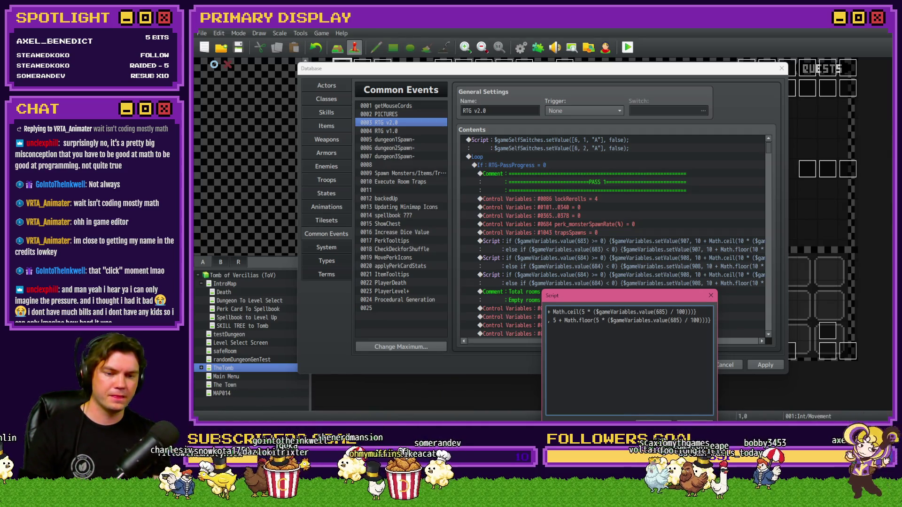
click(653, 422)
click(606, 262)
Delete the #0684 and #1043 Control Variables lines, apply, and close the database with OK
click(608, 245)
click(610, 262)
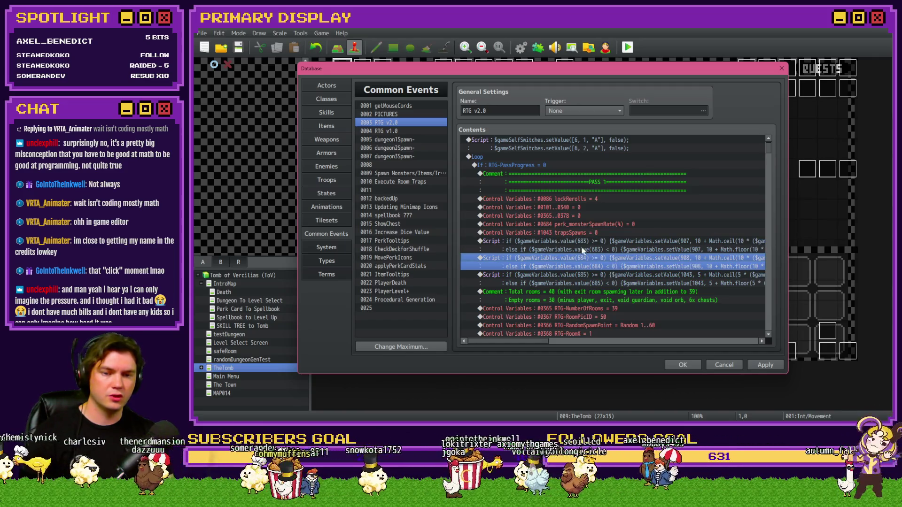
click(589, 225)
key(Delete)
key(Delete)
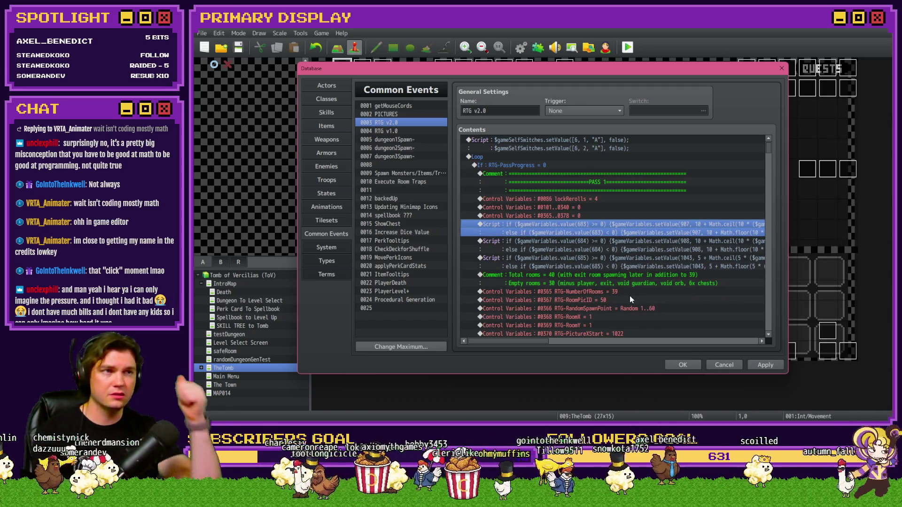
click(766, 368)
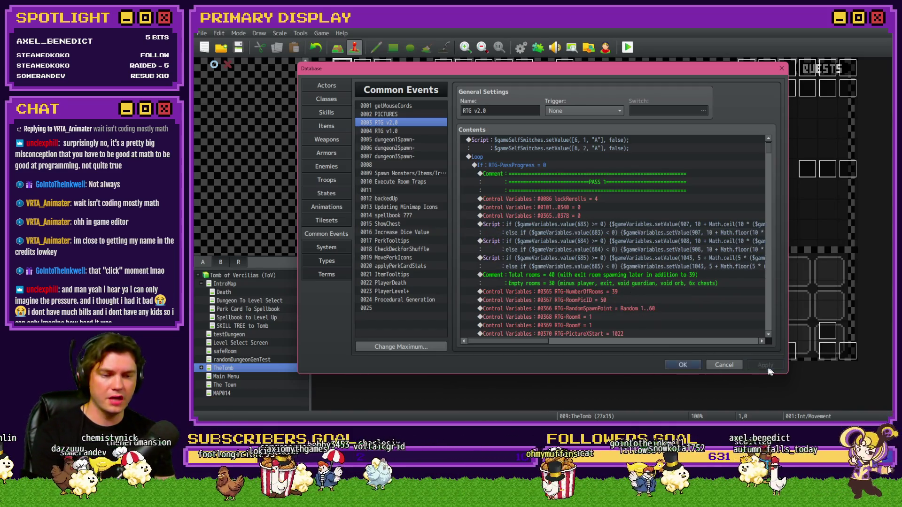
click(685, 365)
Start a playtest, pick a perk card, and open the debug variable viewer
key(F12)
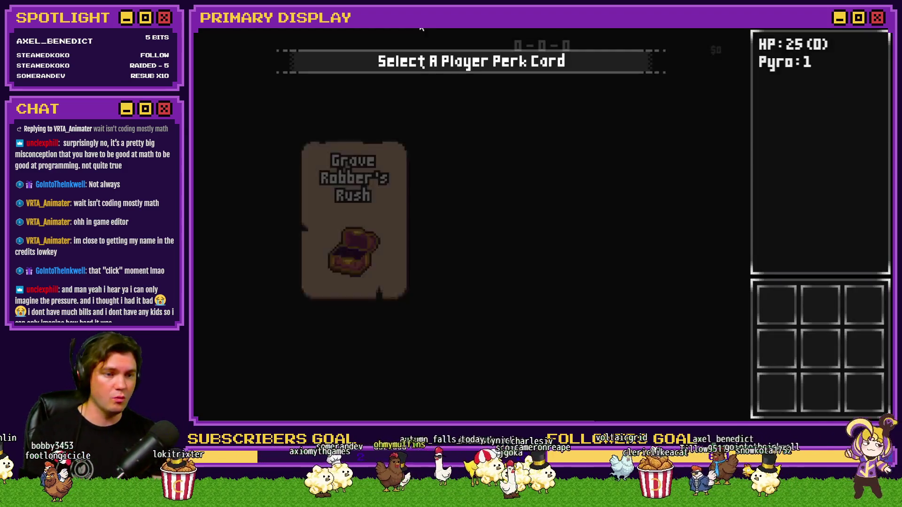
click(394, 186)
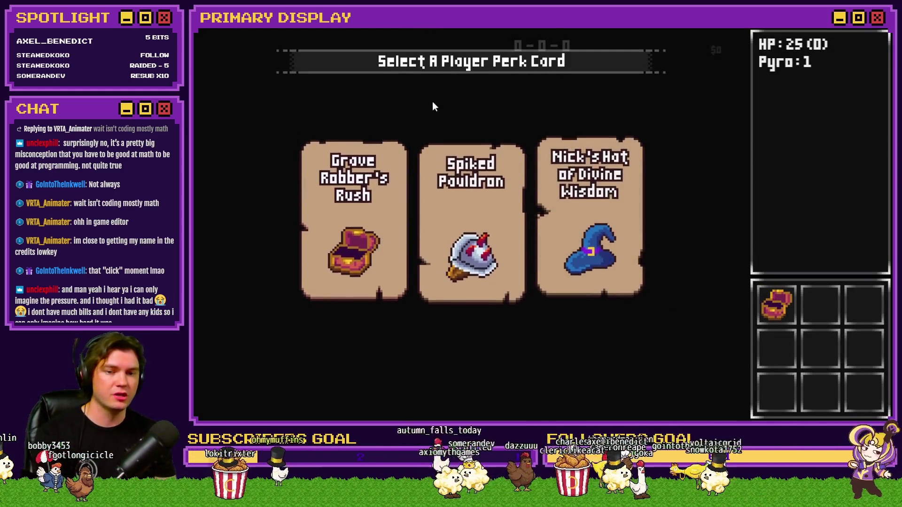
key(F9)
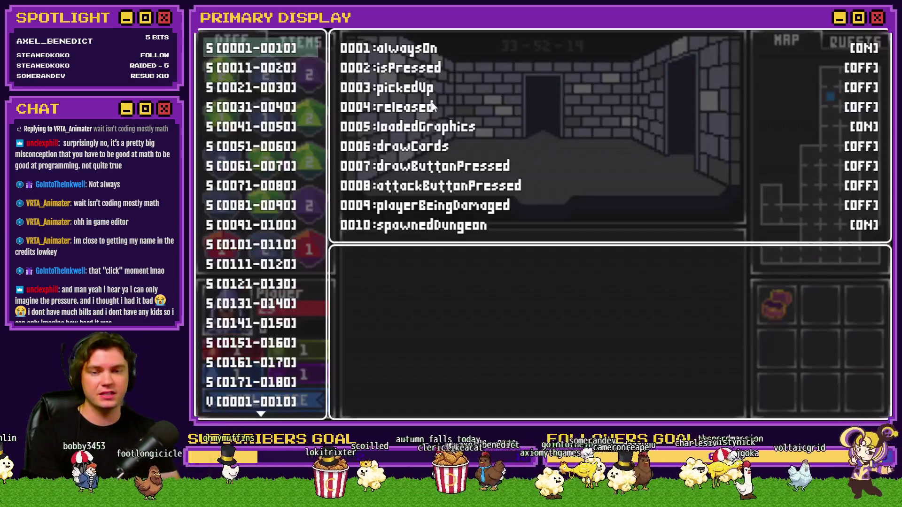
key(Up)
Browse roomTrap variables 921–980 in the debug viewer, then end the playtest
scroll(247, 268, up, 3)
scroll(247, 268, up, 8)
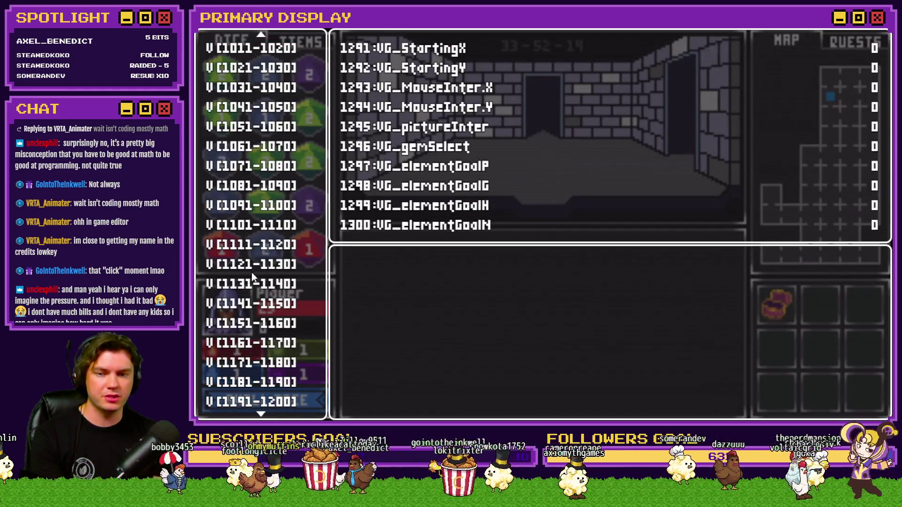
click(277, 251)
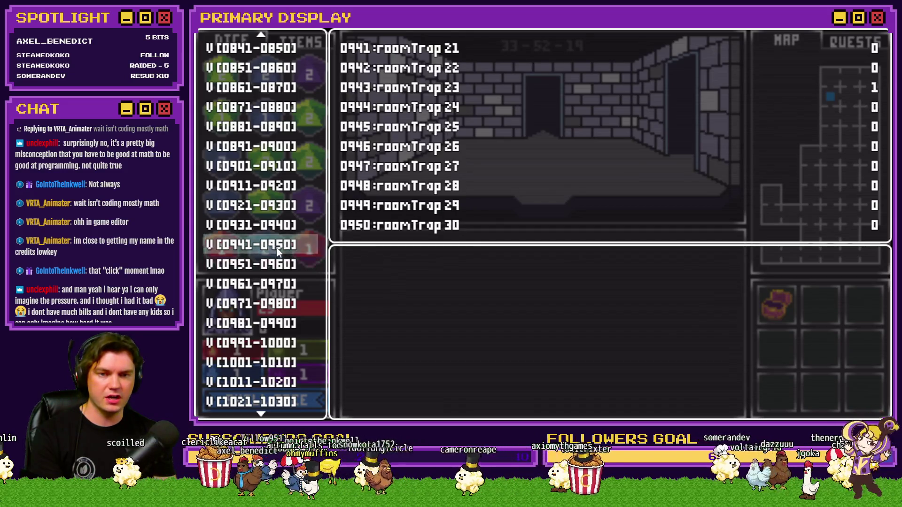
key(Up)
key(Up)
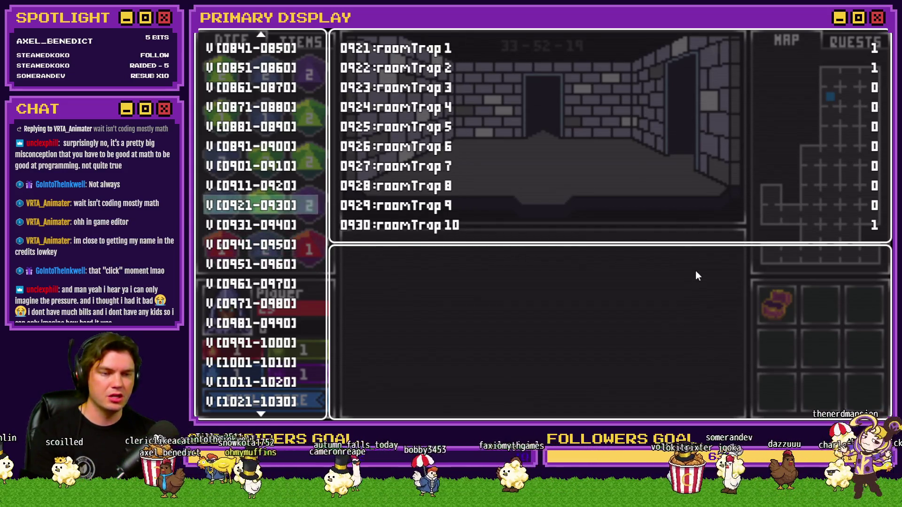
key(Down)
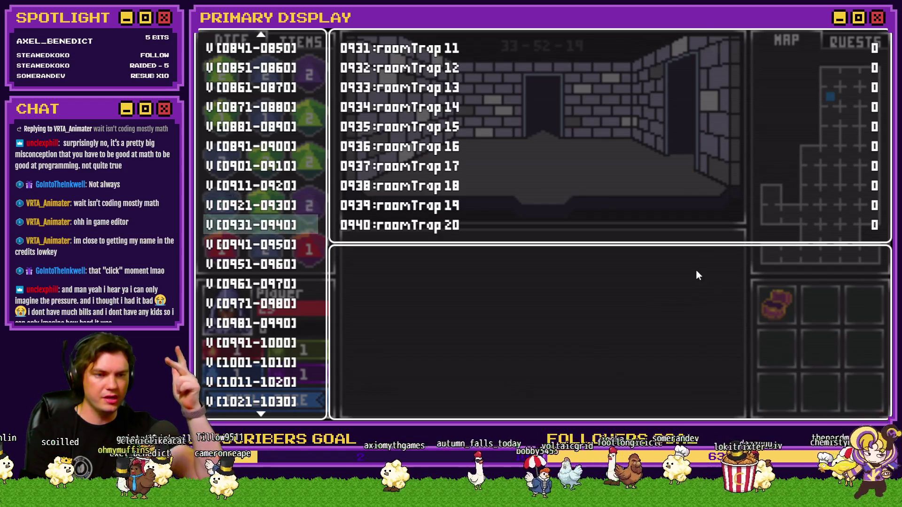
key(Down)
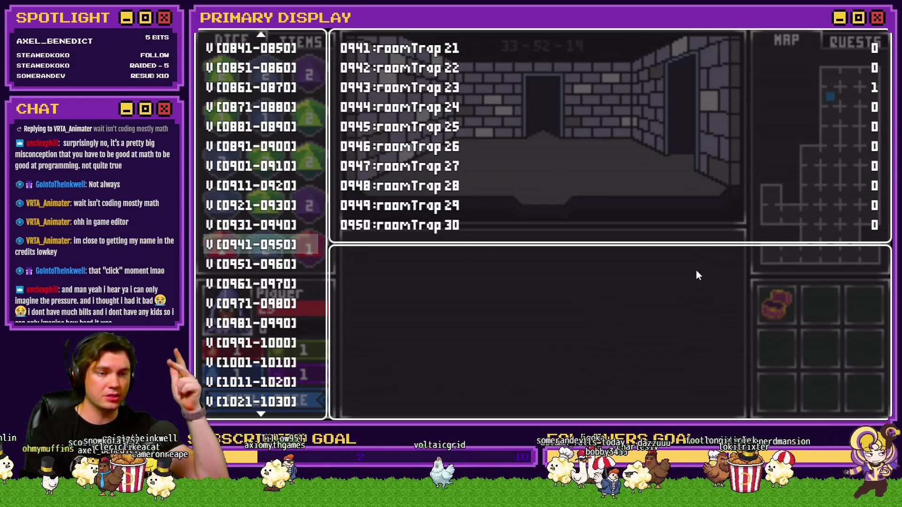
key(Down)
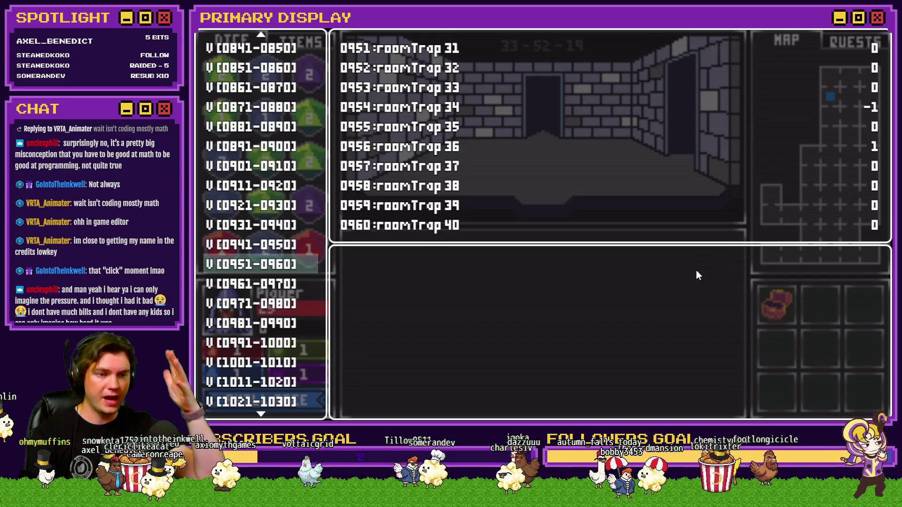
key(Down)
key(Down)
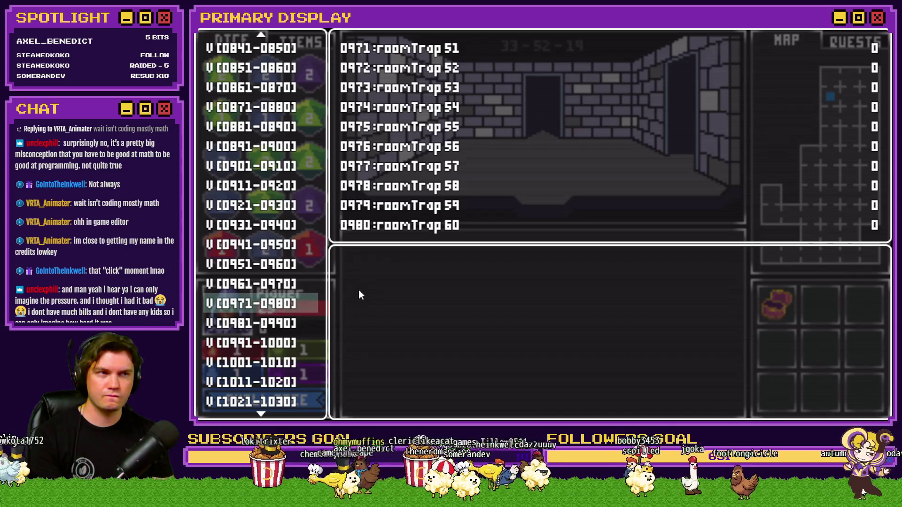
key(alt+F4)
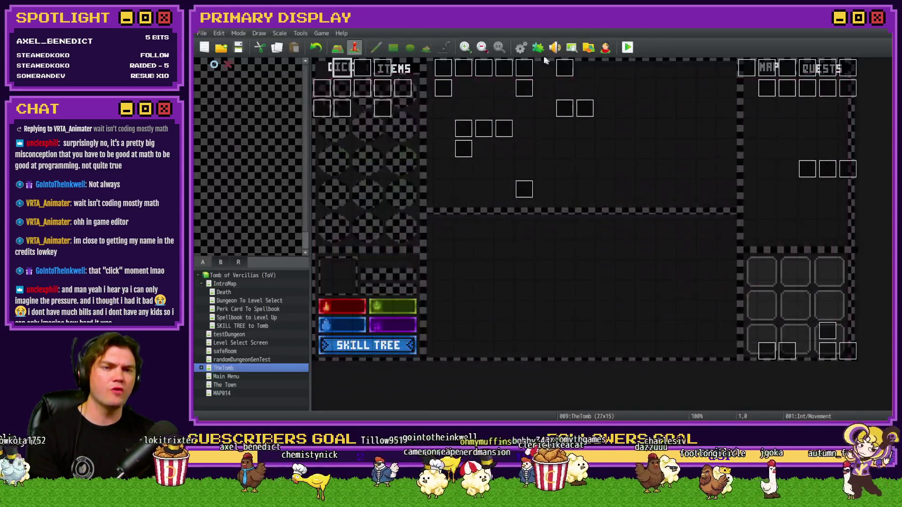
Reopen the database on RTG v2.0 and select its Empty rooms comment line
click(522, 47)
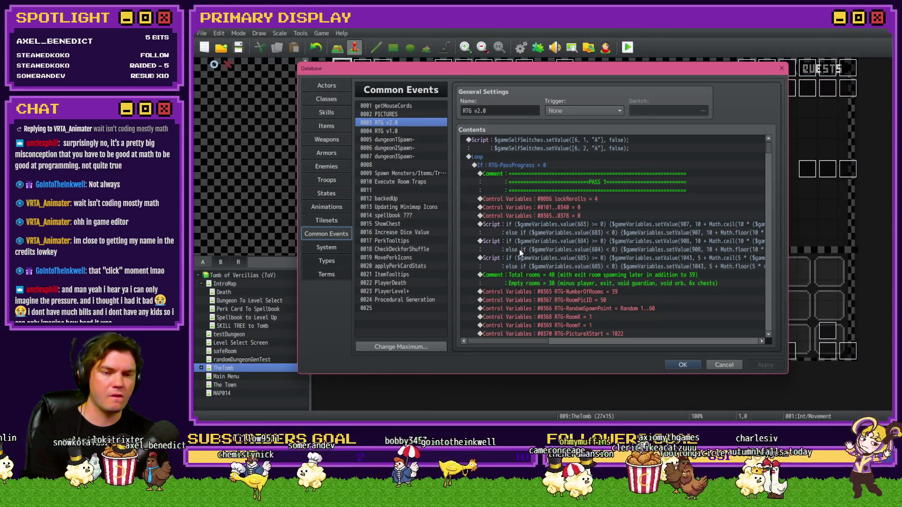
scroll(523, 263, down, 3)
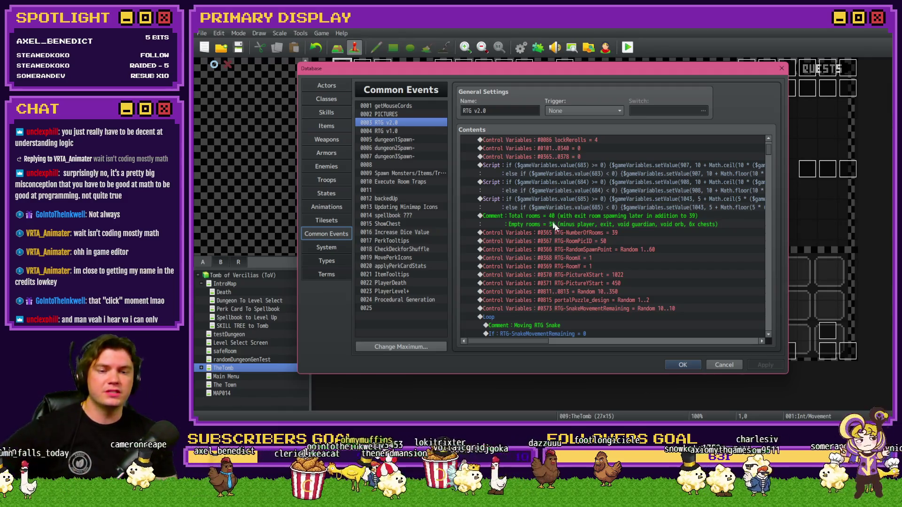
click(554, 227)
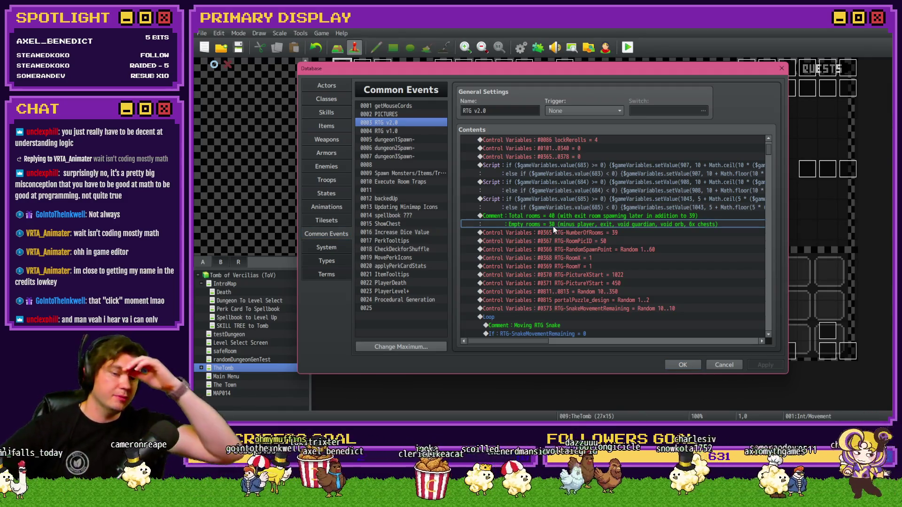